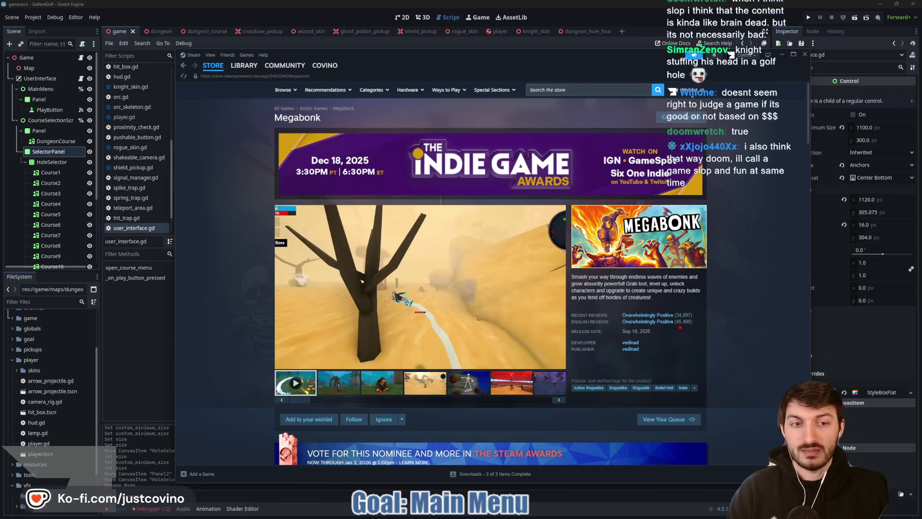
# Step: Underline Megabonk's English review count and positive rating with the pen, then clear the markings
pyautogui.moveTo(675, 328); pyautogui.dragTo(697, 327)
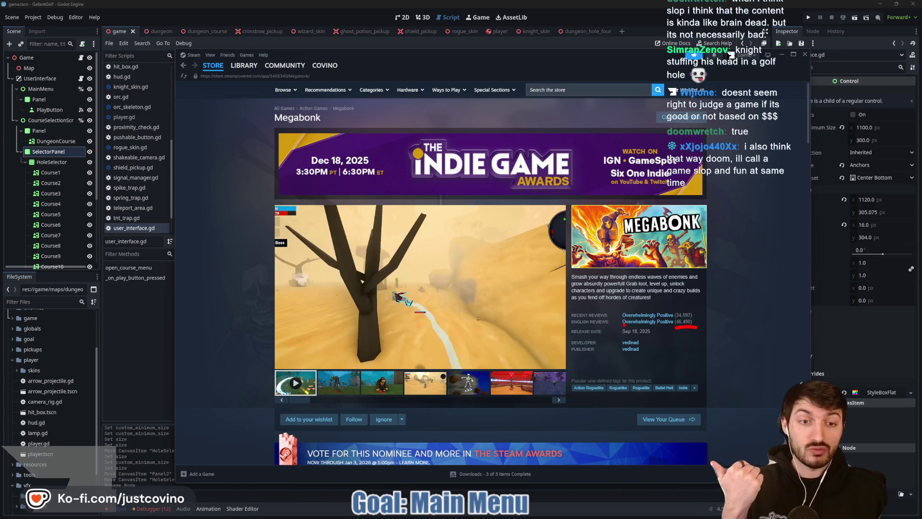
pyautogui.moveTo(638, 326); pyautogui.dragTo(672, 327)
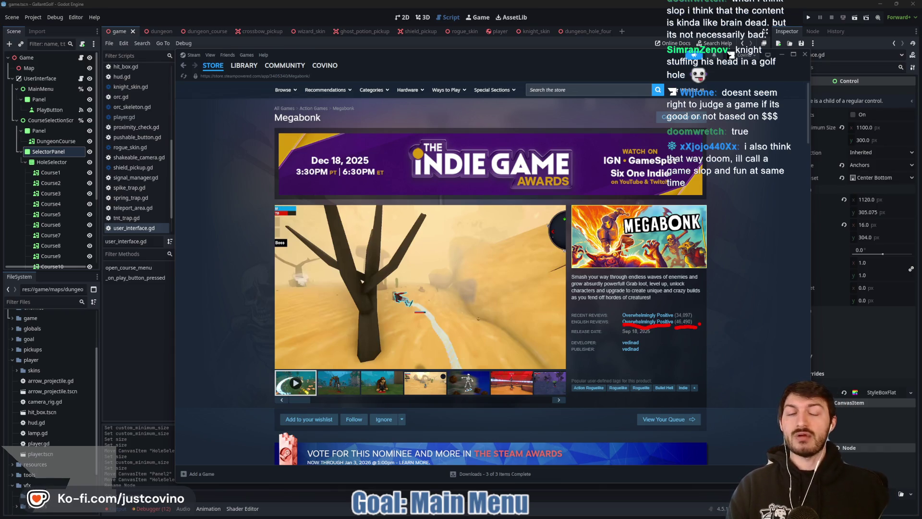
pyautogui.press('Escape')
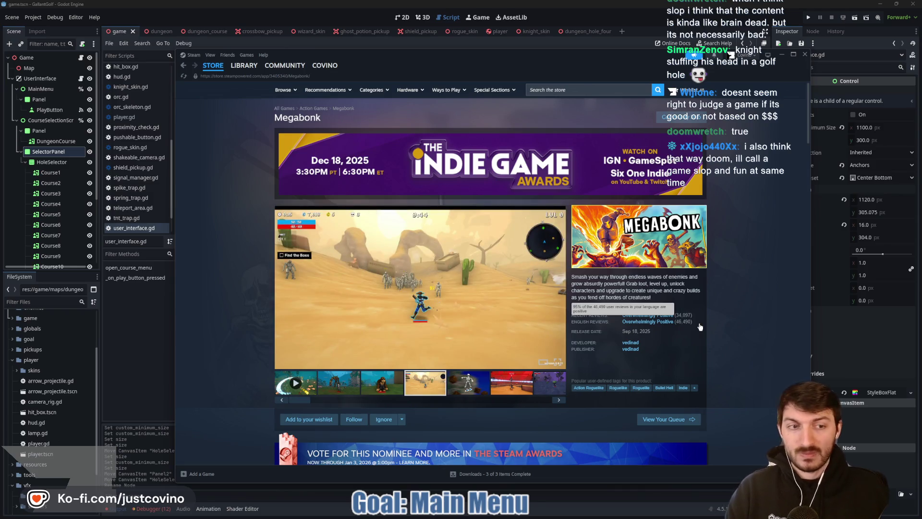
# Step: Browse the customer reviews section, return to the store page top, and bring Godot forward
pyautogui.moveTo(683, 325)
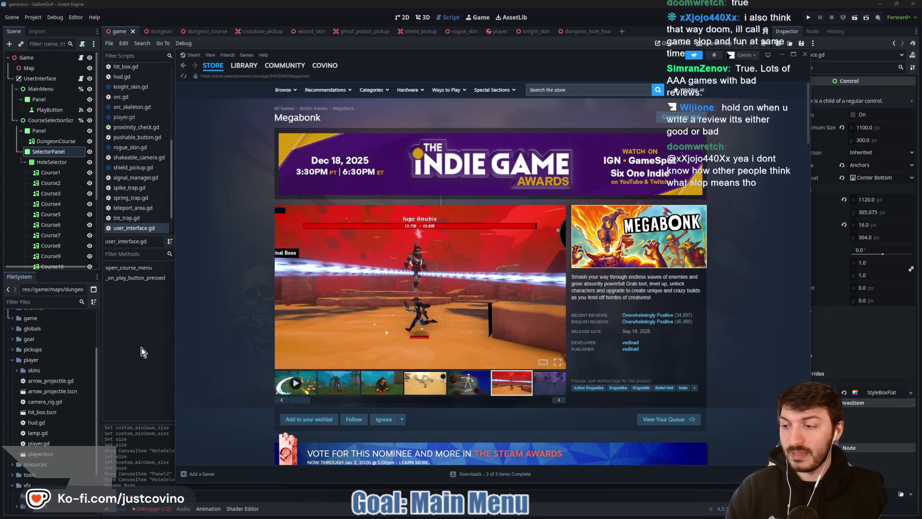
pyautogui.click(641, 322)
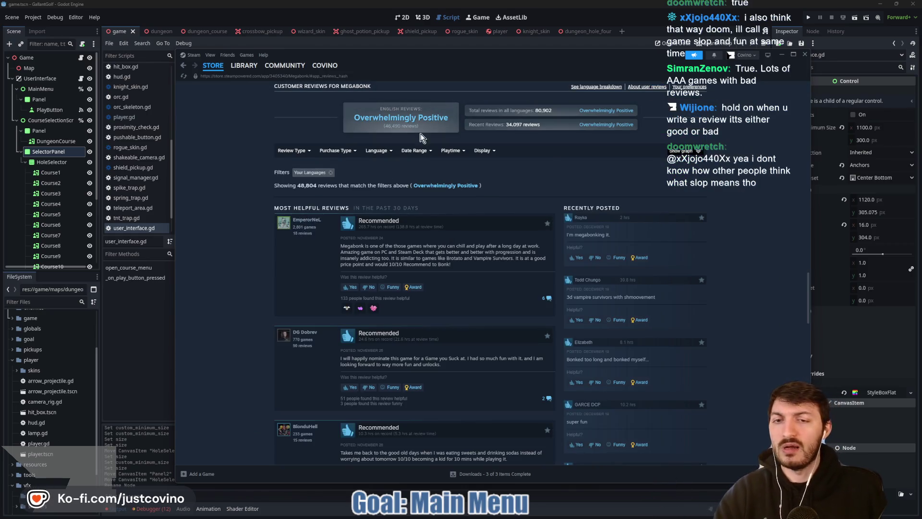
pyautogui.scroll(-1, 446, 309)
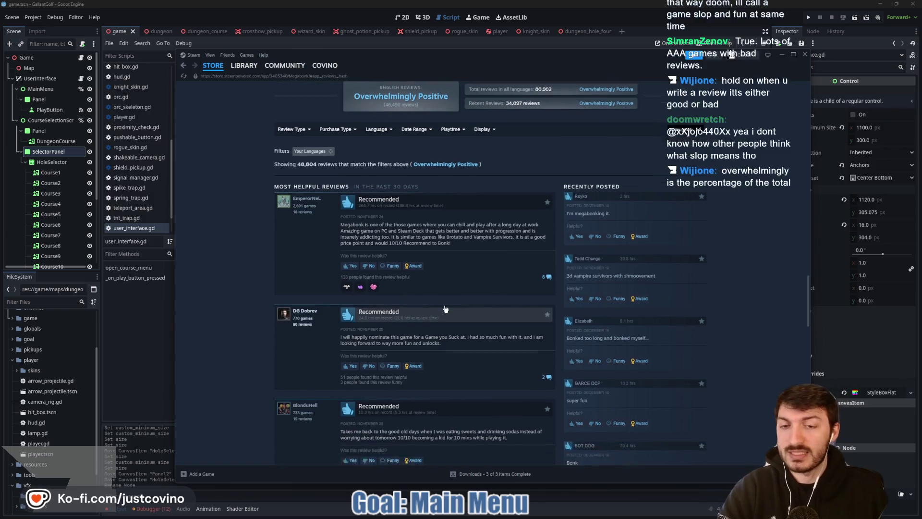
pyautogui.scroll(-1, 446, 309)
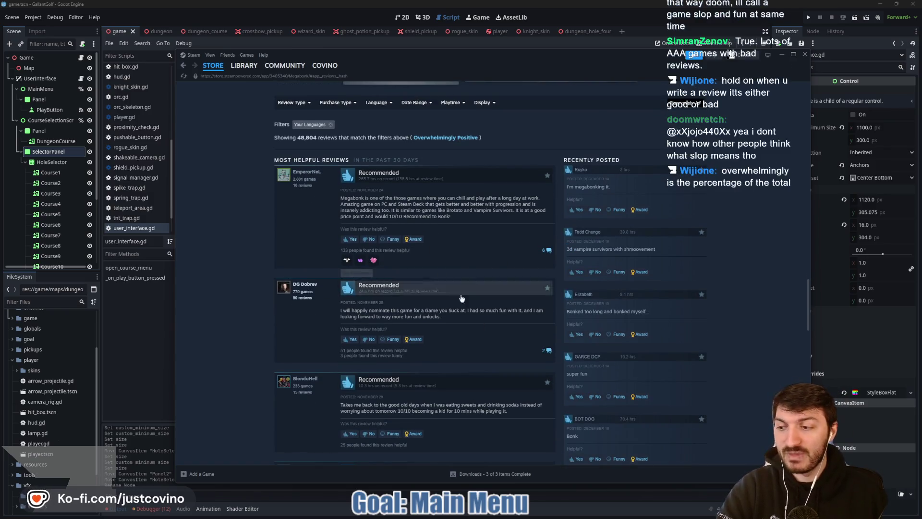
pyautogui.scroll(5, 474, 281)
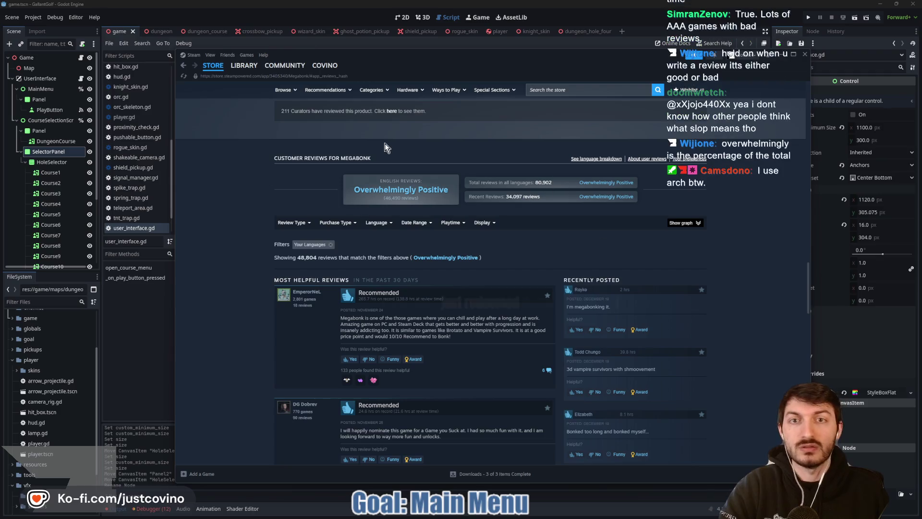
pyautogui.click(183, 65)
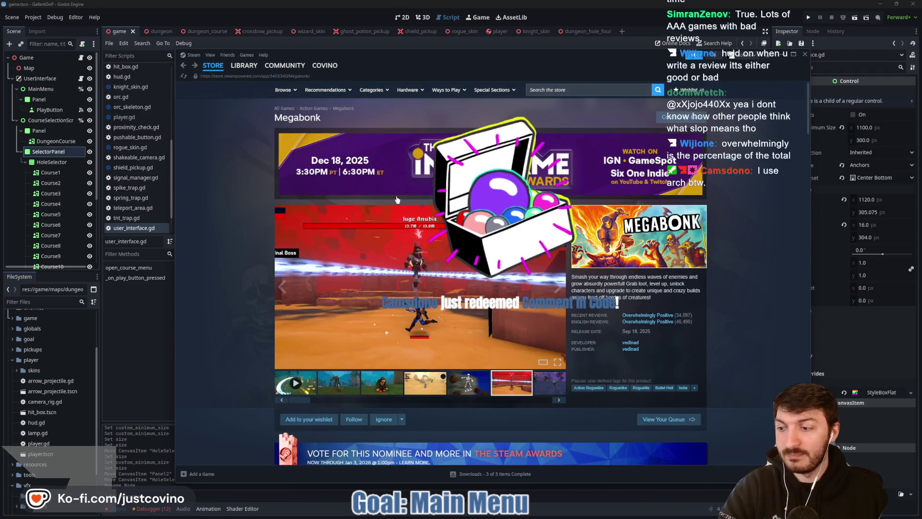
pyautogui.click(148, 348)
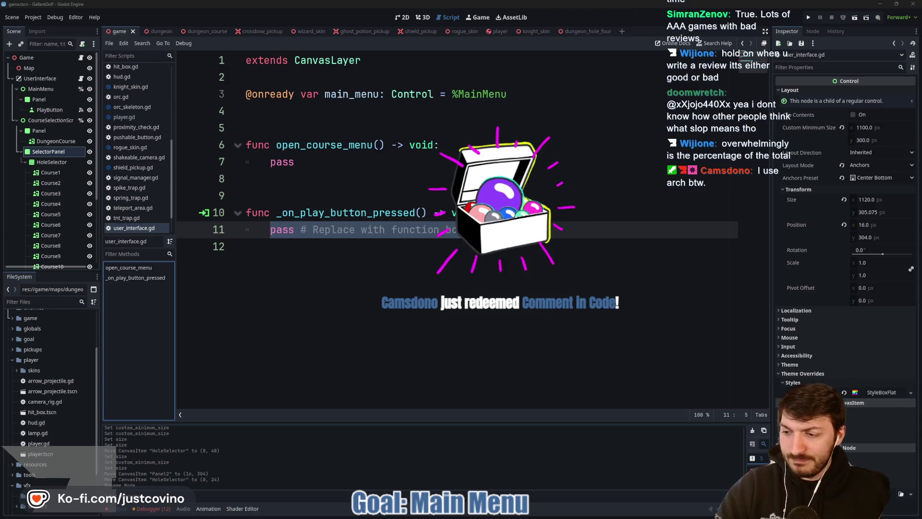
# Step: Add the comment '# I use arch btw' crediting a chat viewer on line 5 and save
pyautogui.click(271, 122)
pyautogui.press('Return')
pyautogui.press('Up')
pyautogui.write('#')
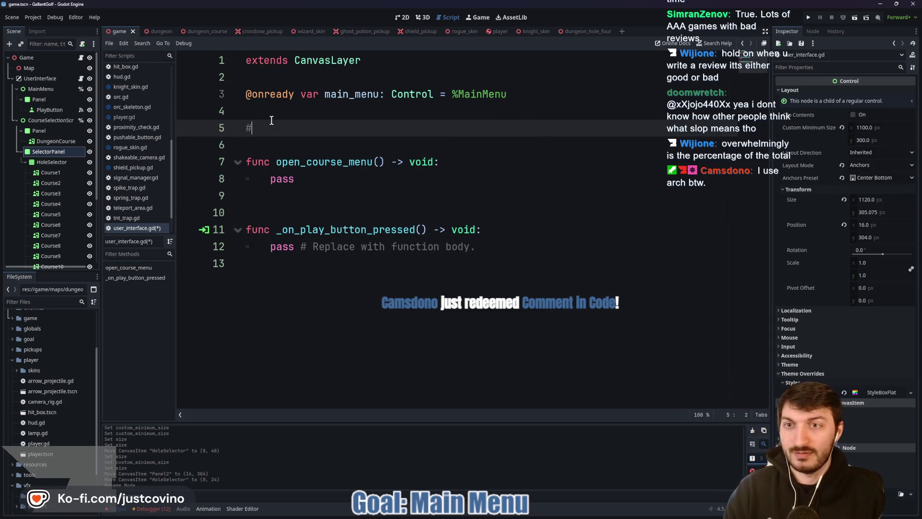
pyautogui.write(' I use arch btw - c')
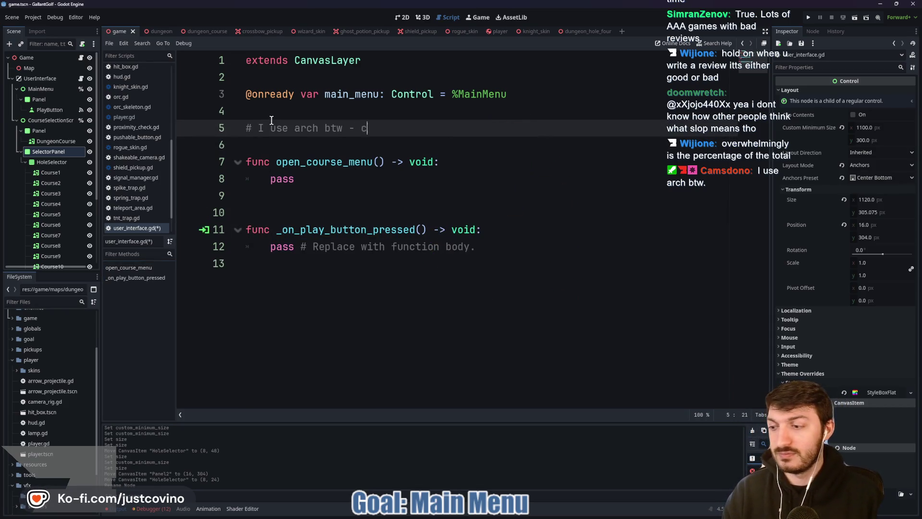
pyautogui.write('ono 19 DEC 2025')
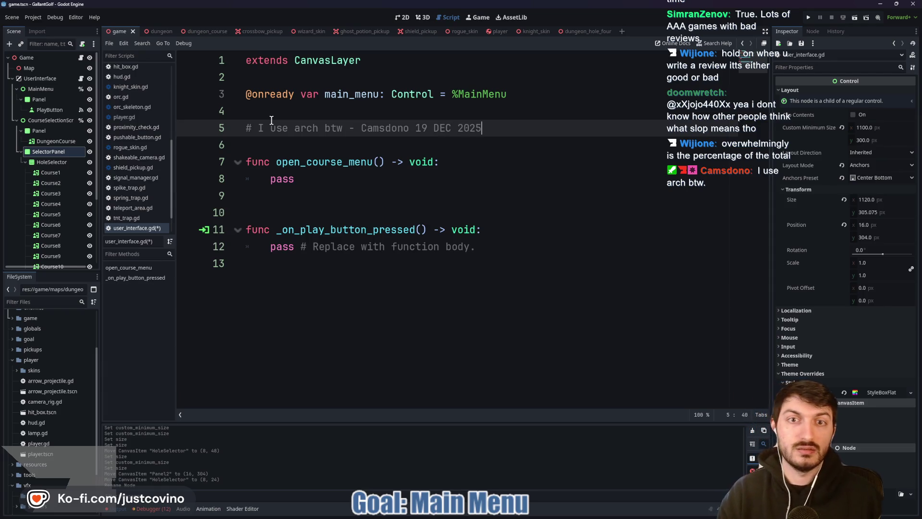
pyautogui.hotkey('ctrl', 's')
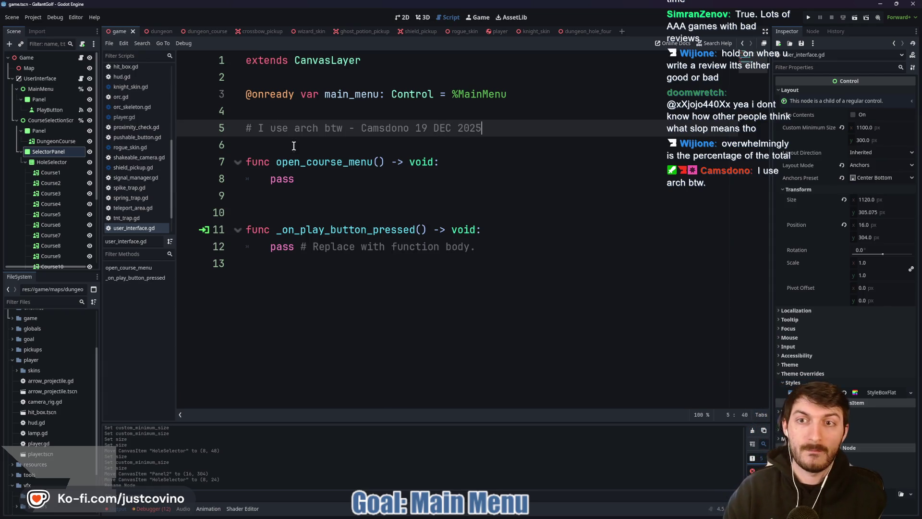
pyautogui.click(359, 206)
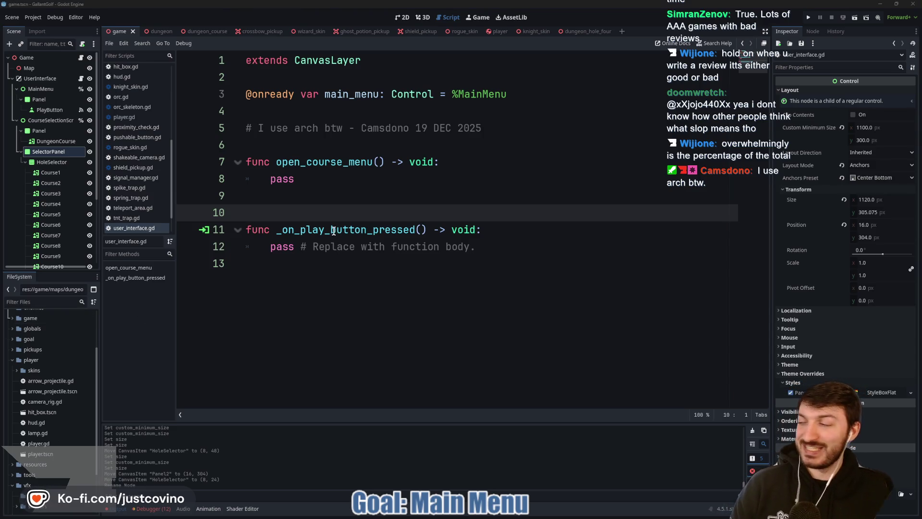
pyautogui.click(314, 204)
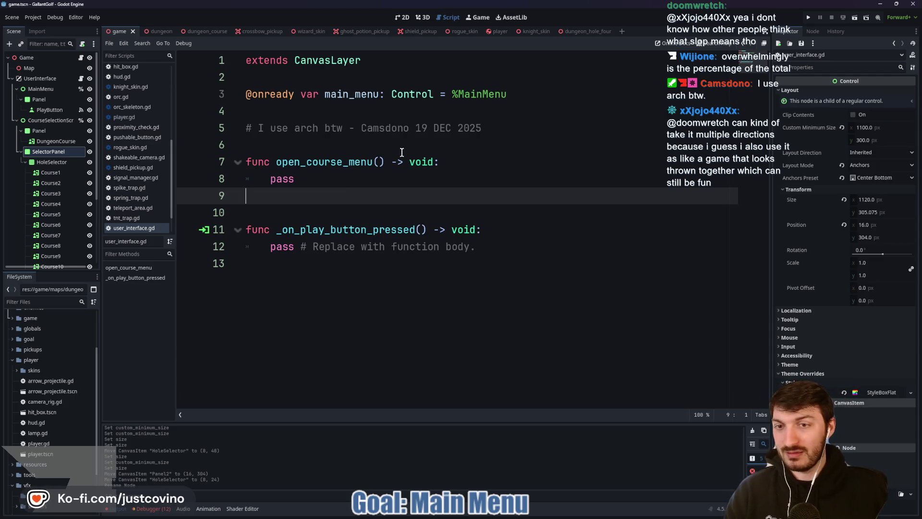
pyautogui.click(399, 247)
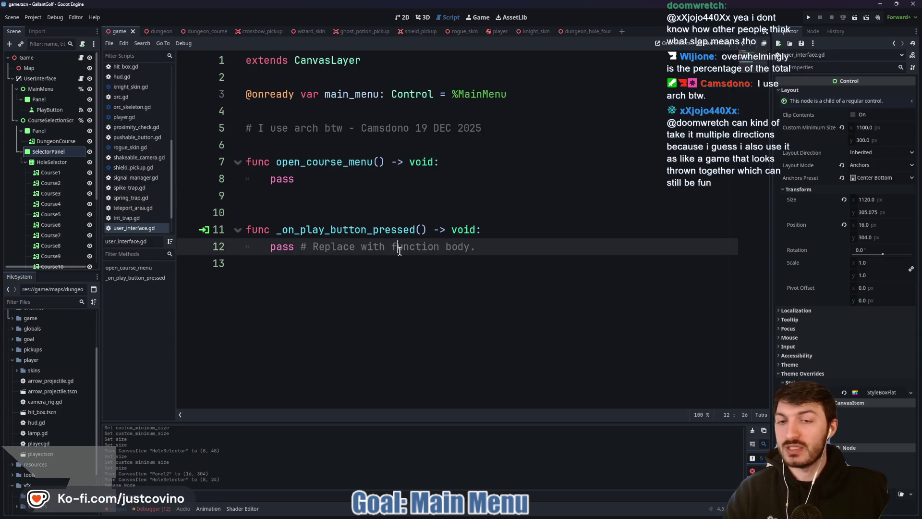
pyautogui.moveTo(487, 248); pyautogui.dragTo(270, 247)
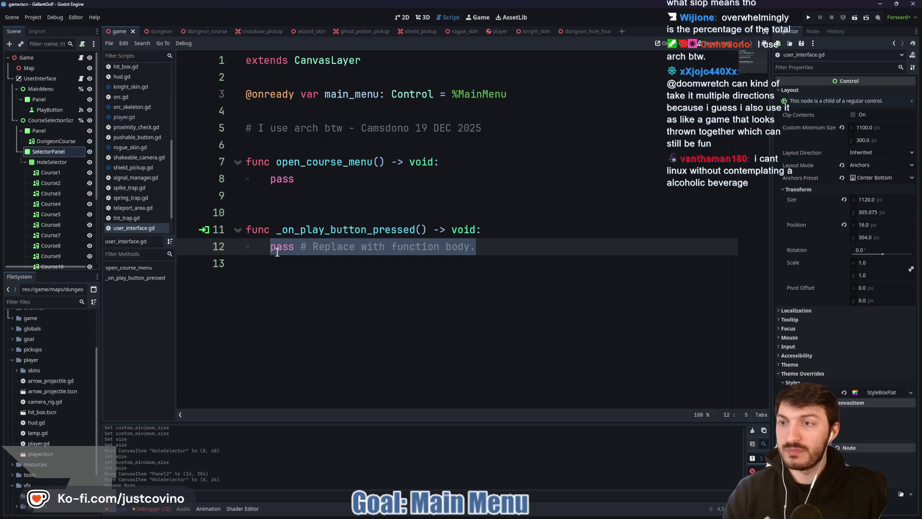
pyautogui.click(309, 110)
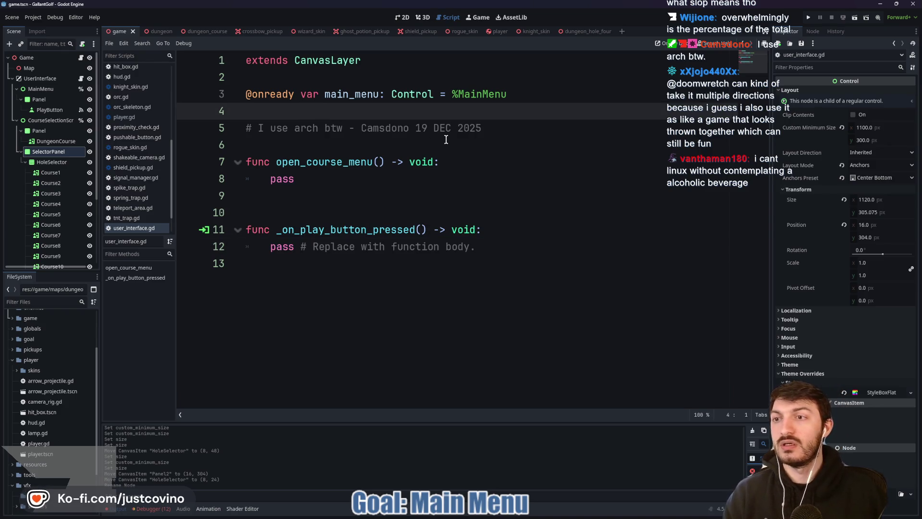
pyautogui.click(503, 247)
pyautogui.click(528, 96)
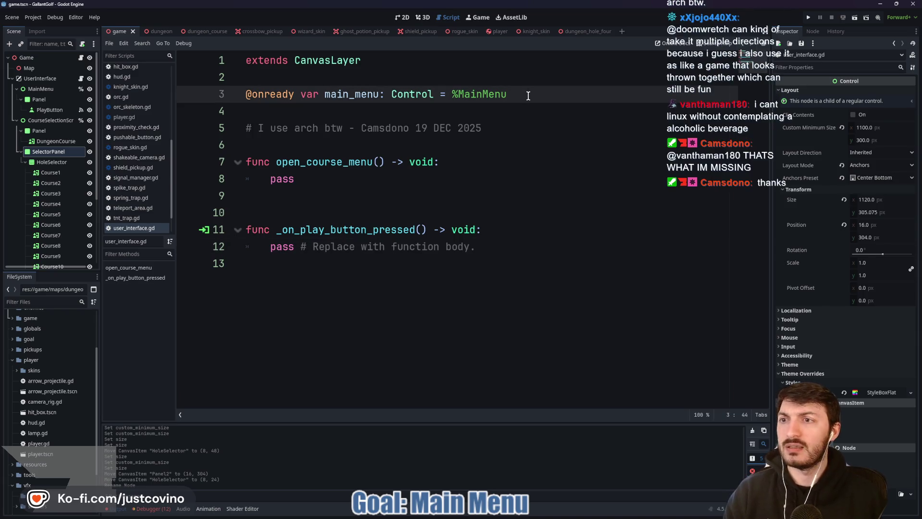
pyautogui.press('Return')
pyautogui.write('onready var course')
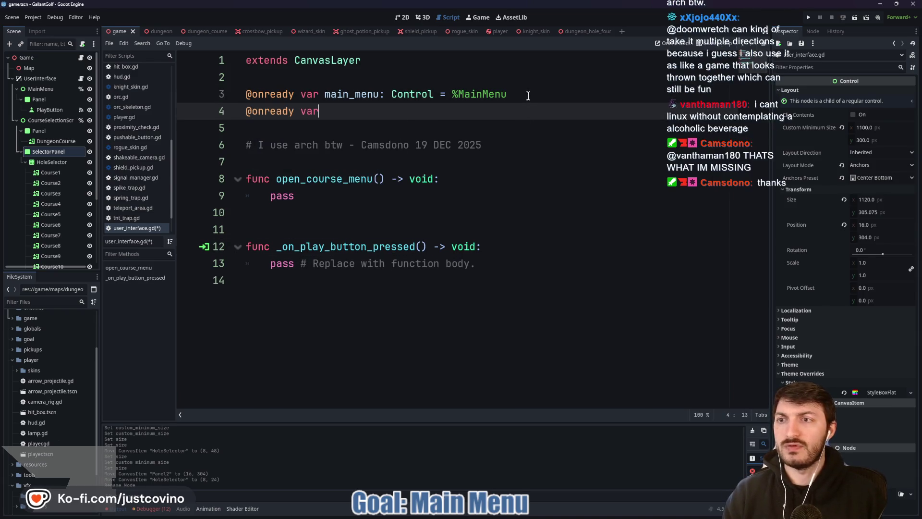
pyautogui.write('_selection_screen:')
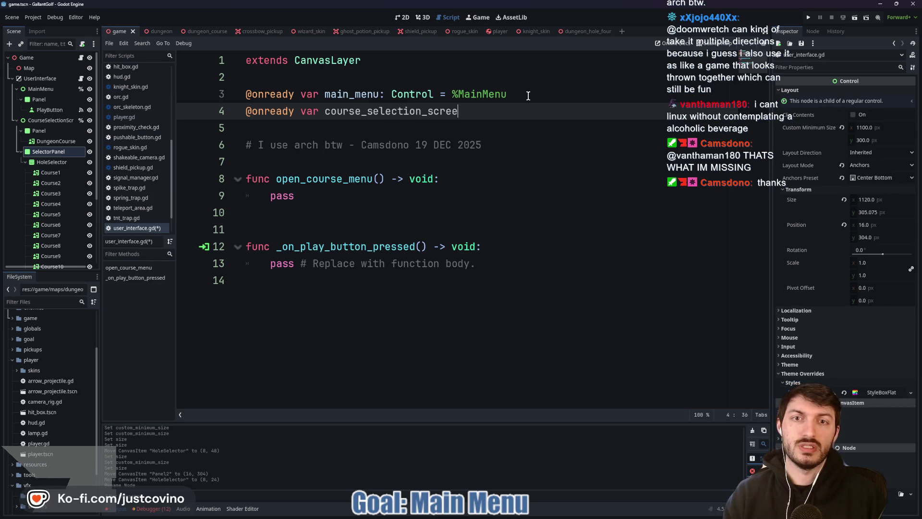
pyautogui.write(' Control = $%')
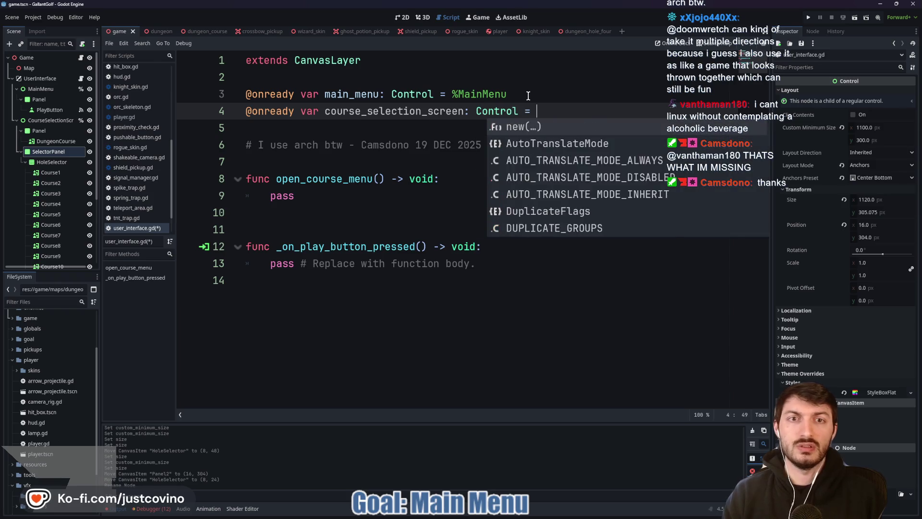
pyautogui.press('BackSpace')
pyautogui.press('BackSpace')
pyautogui.write('%Cous')
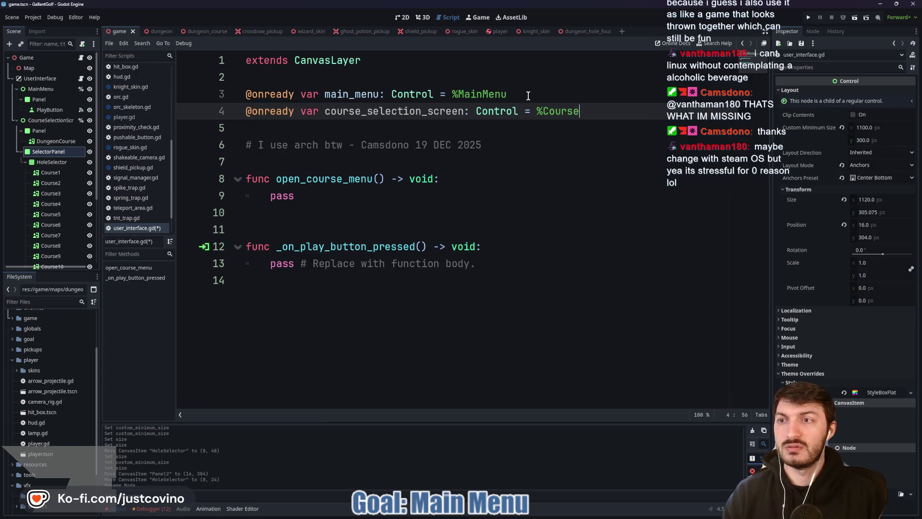
pyautogui.write('reen')
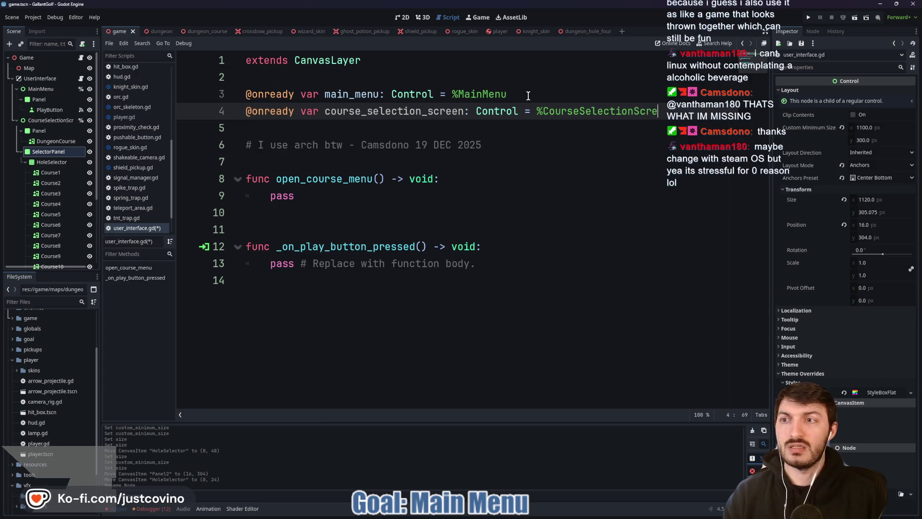
pyautogui.hotkey('ctrl', 's')
pyautogui.click(528, 130)
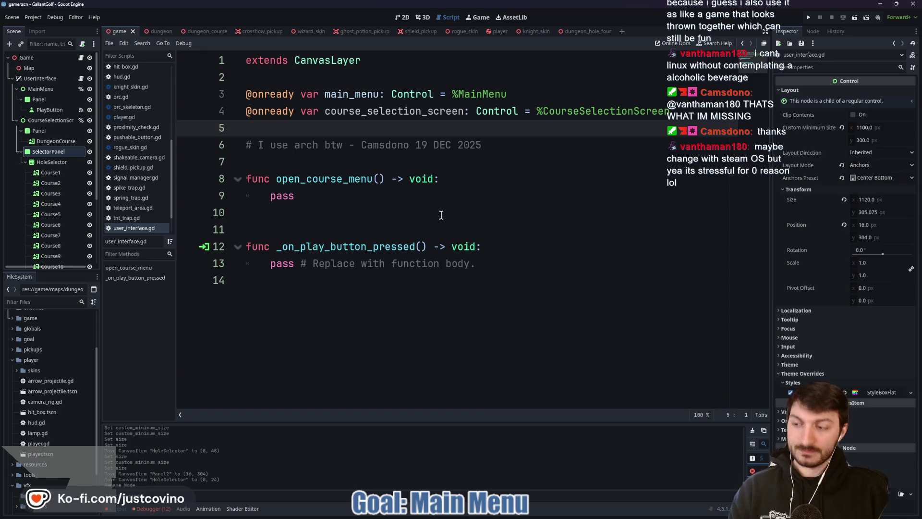
pyautogui.click(420, 210)
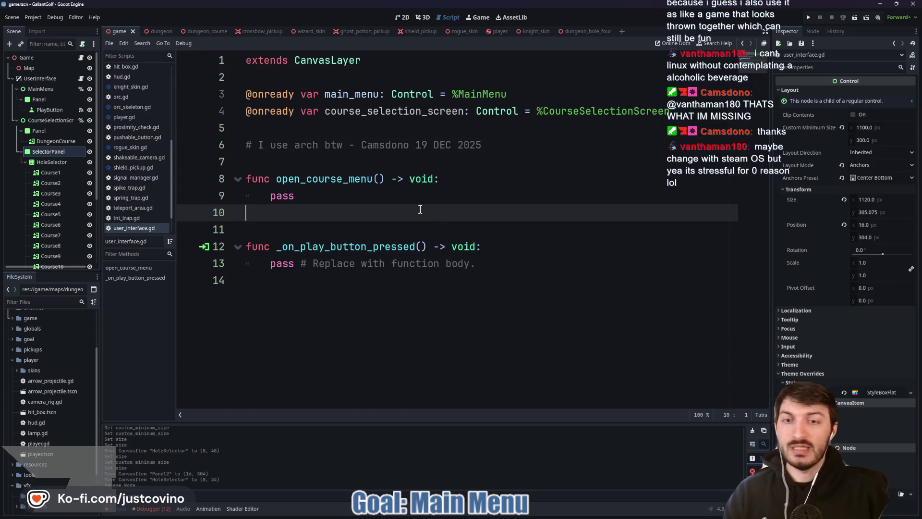
pyautogui.moveTo(483, 264); pyautogui.dragTo(269, 265)
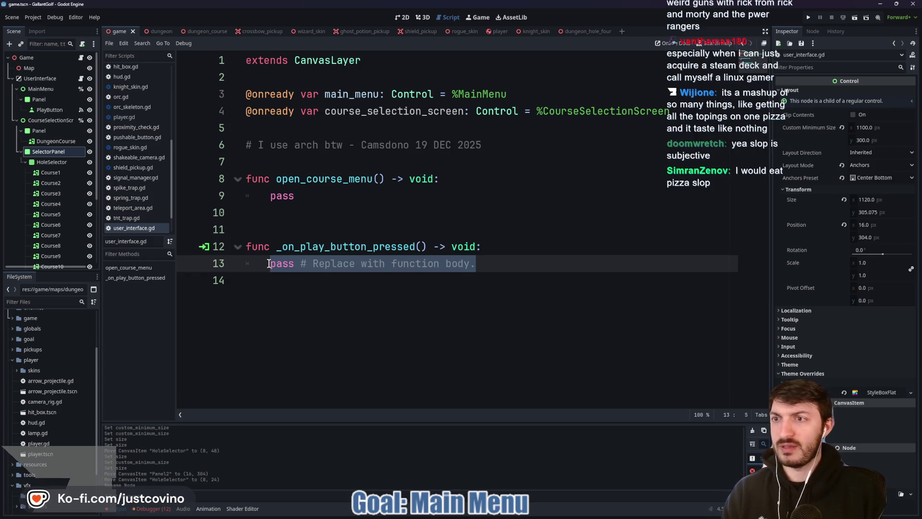
# Step: Make _on_play_button_pressed call main_menu.hide() and course_selection_screen.show()
pyautogui.write('main_menu.hide()')
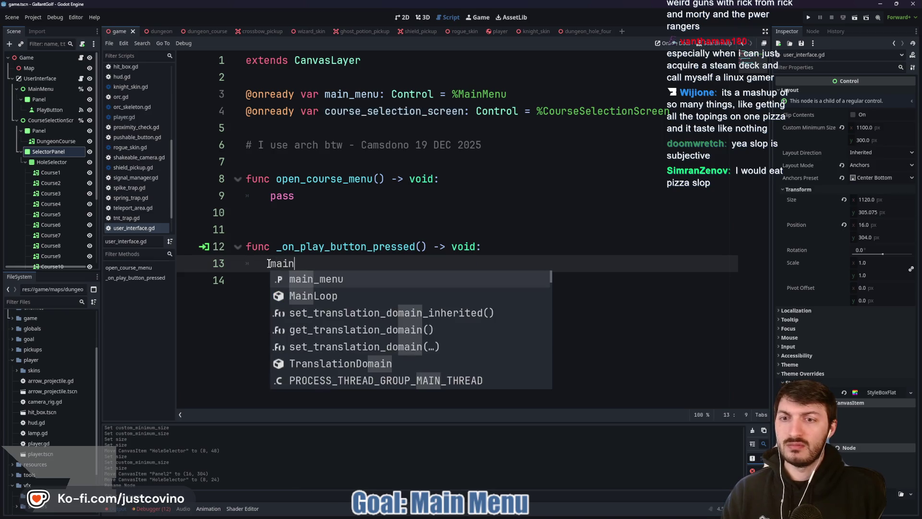
pyautogui.press('Return')
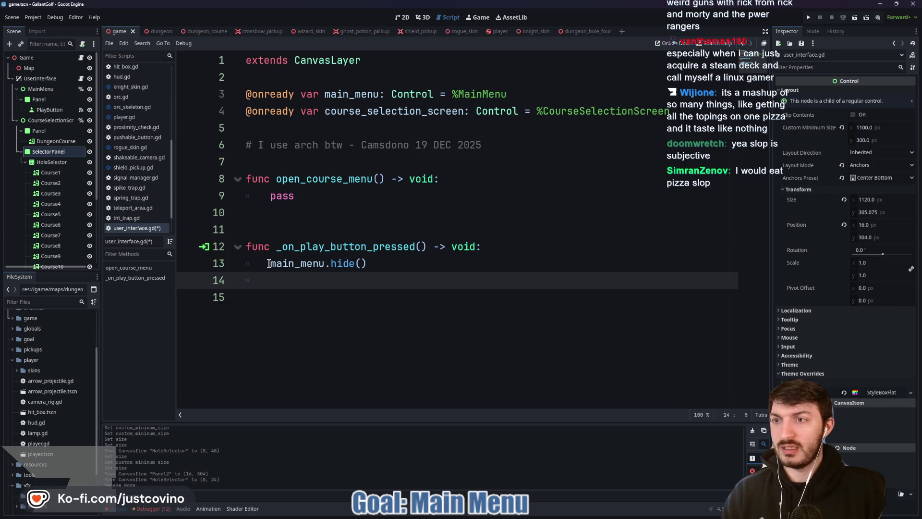
pyautogui.write('sele')
pyautogui.press('Return')
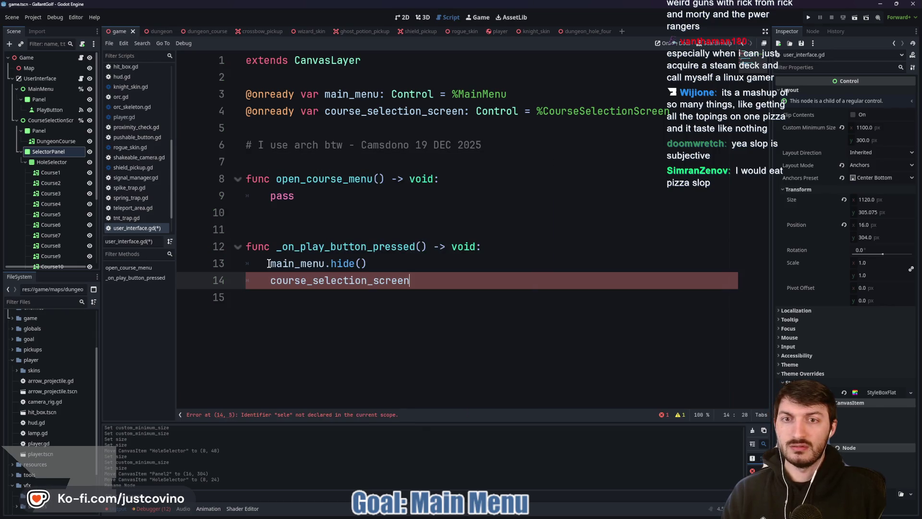
pyautogui.write('.show')
pyautogui.press('Return')
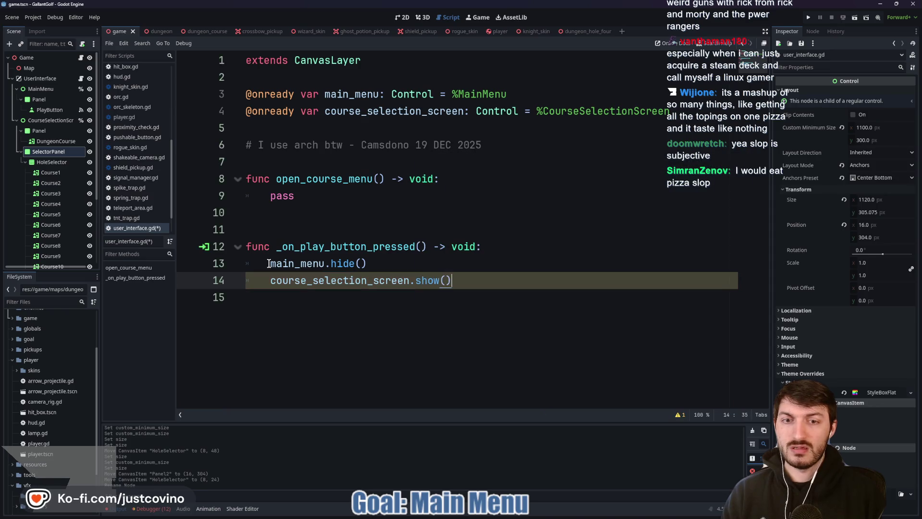
# Step: Insert a blank line above open_course_menu and start a new function with 'func'
pyautogui.click(284, 159)
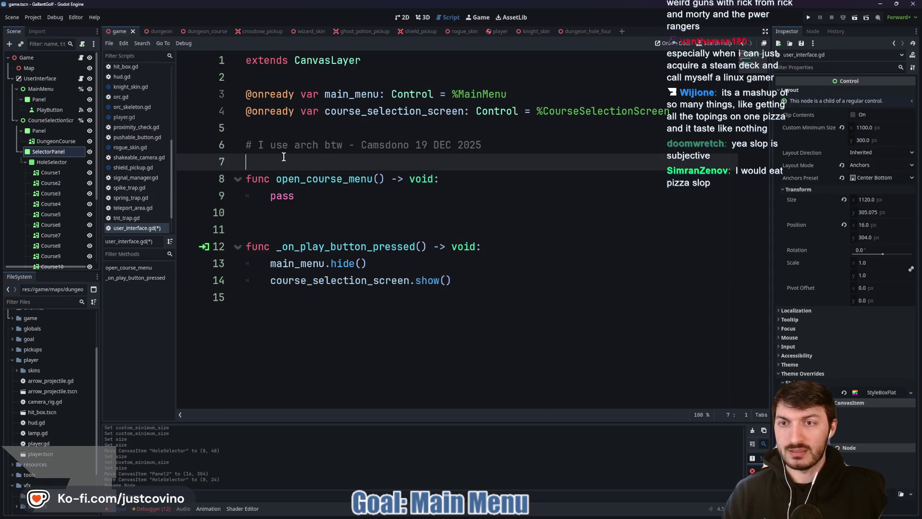
pyautogui.press('Return')
pyautogui.press('Return')
pyautogui.press('Return')
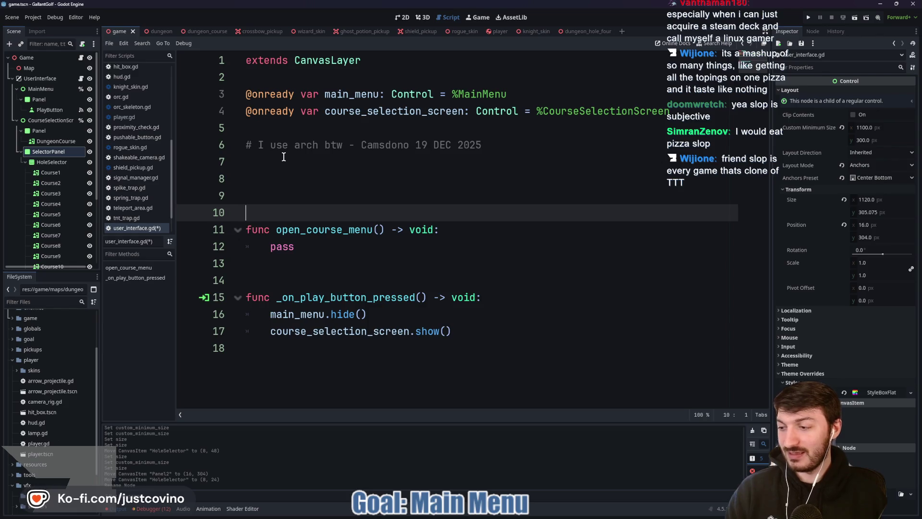
pyautogui.press('Up')
pyautogui.press('Up')
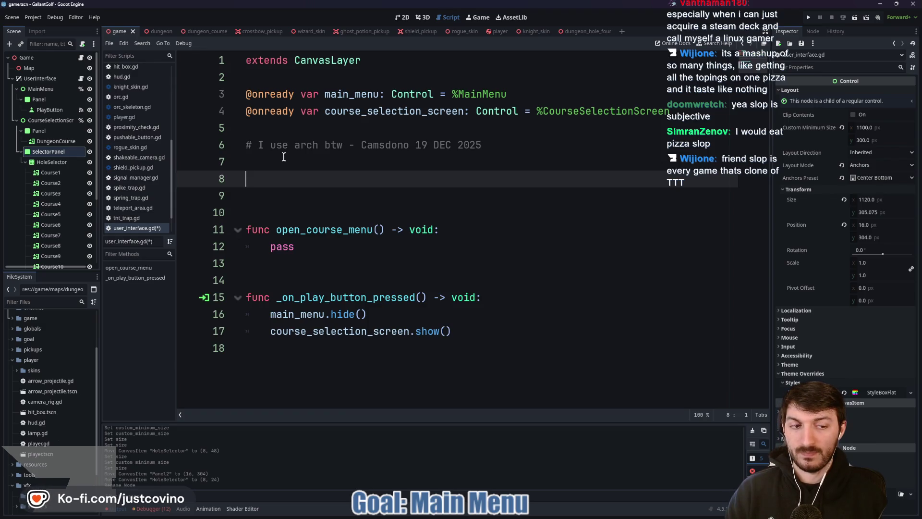
pyautogui.write('unc')
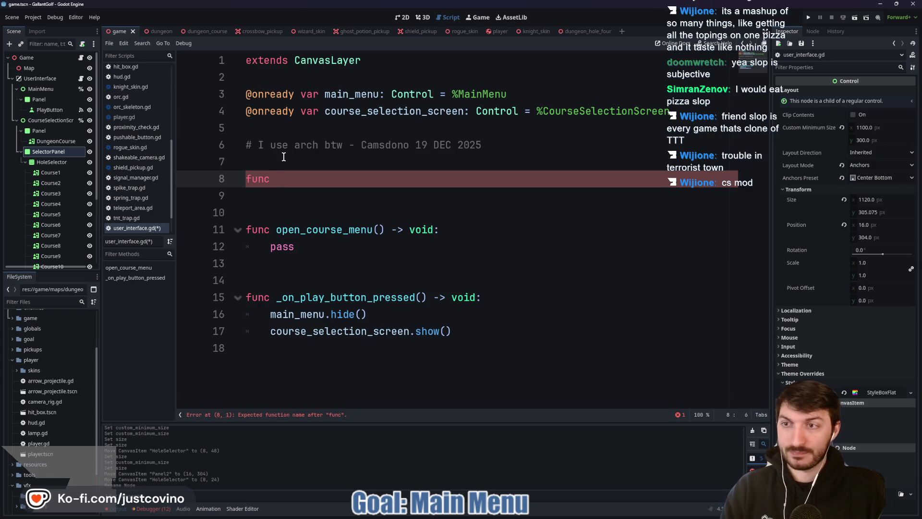
# Step: Complete 'func _ready() -> void:' with main_menu.show() as its first line
pyautogui.write('_r')
pyautogui.press('Return')
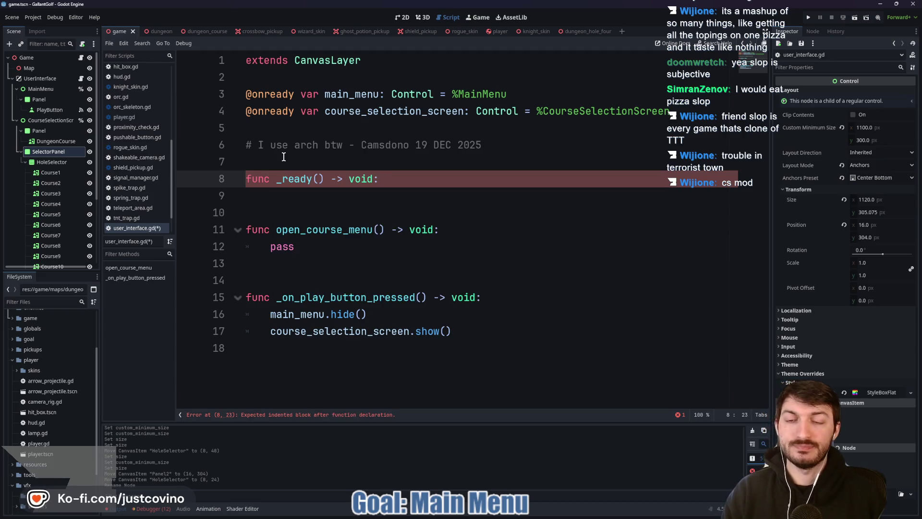
pyautogui.press('Return')
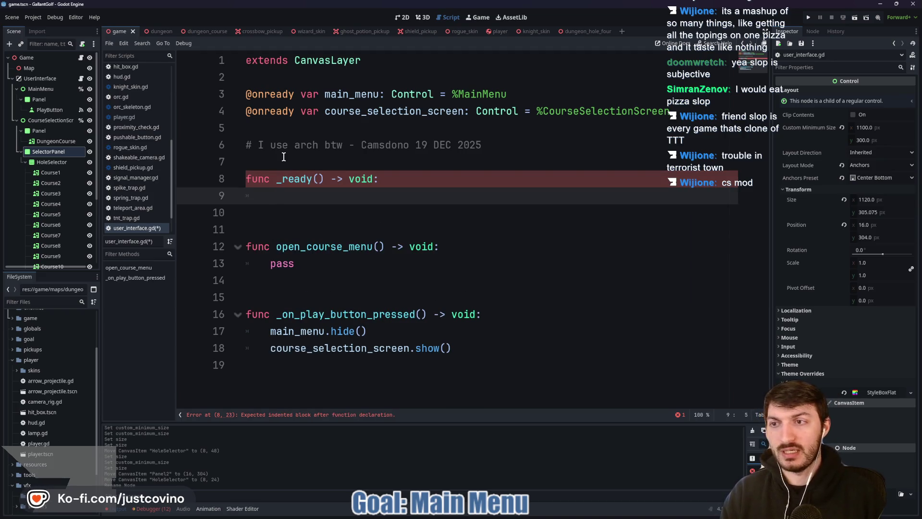
pyautogui.write('main')
pyautogui.press('Return')
pyautogui.write('.sh')
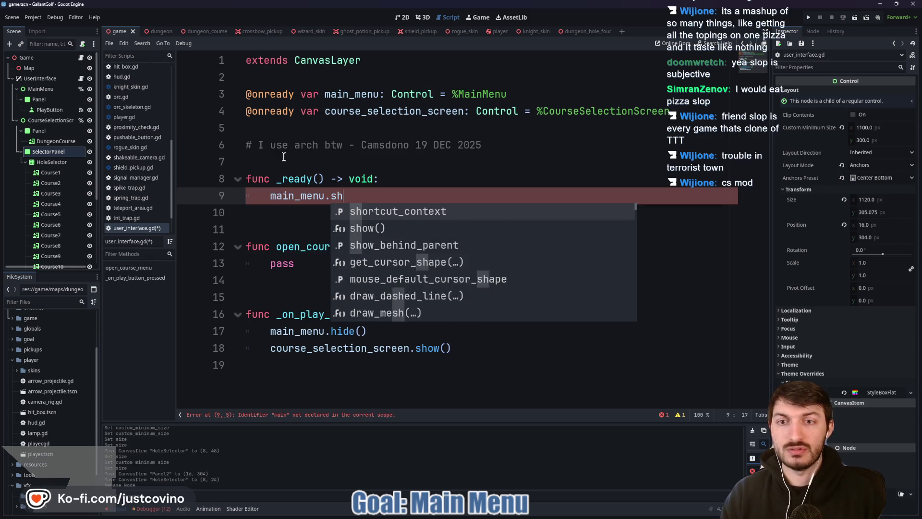
pyautogui.write('o')
pyautogui.press('Return')
# Step: Add course_selection_screen.hide() to _ready, remove the extra blank line, and save
pyautogui.press('Return')
pyautogui.write('course')
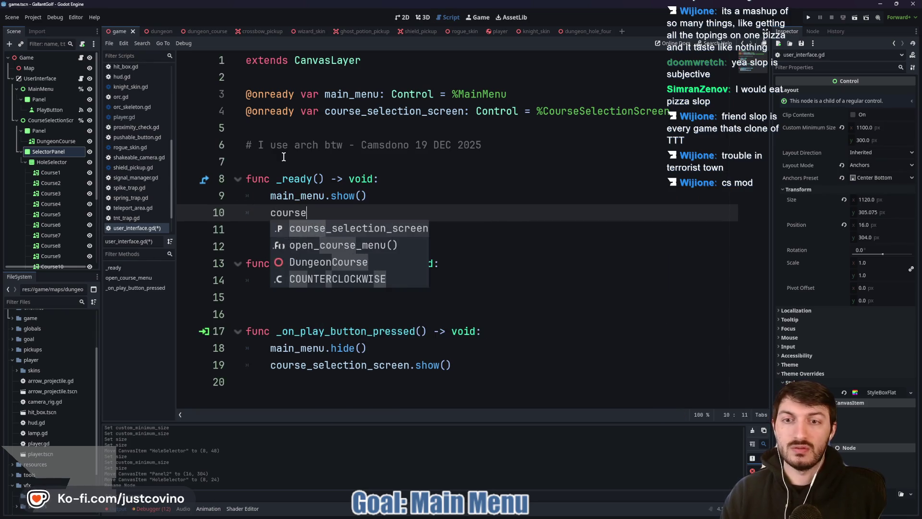
pyautogui.press('Return')
pyautogui.write('.hid')
pyautogui.press('Return')
pyautogui.press('Return')
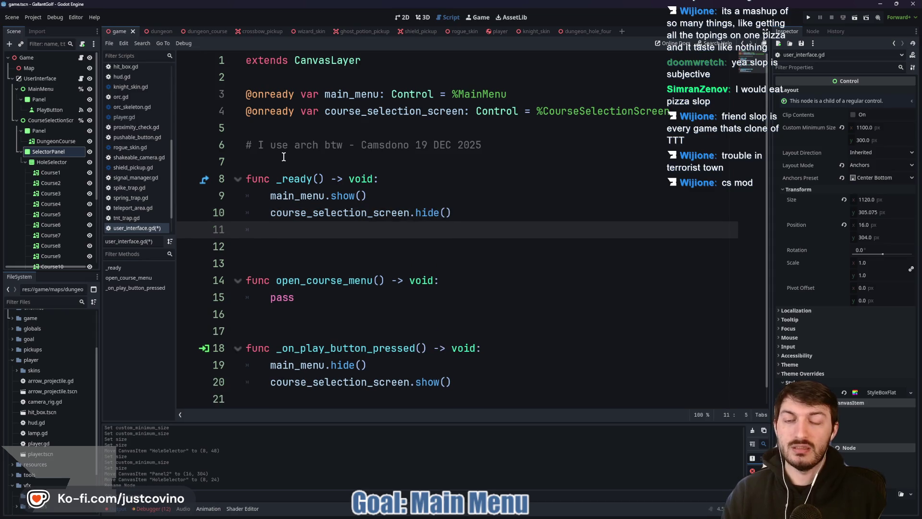
pyautogui.press('BackSpace')
pyautogui.press('BackSpace')
pyautogui.hotkey('ctrl', 's')
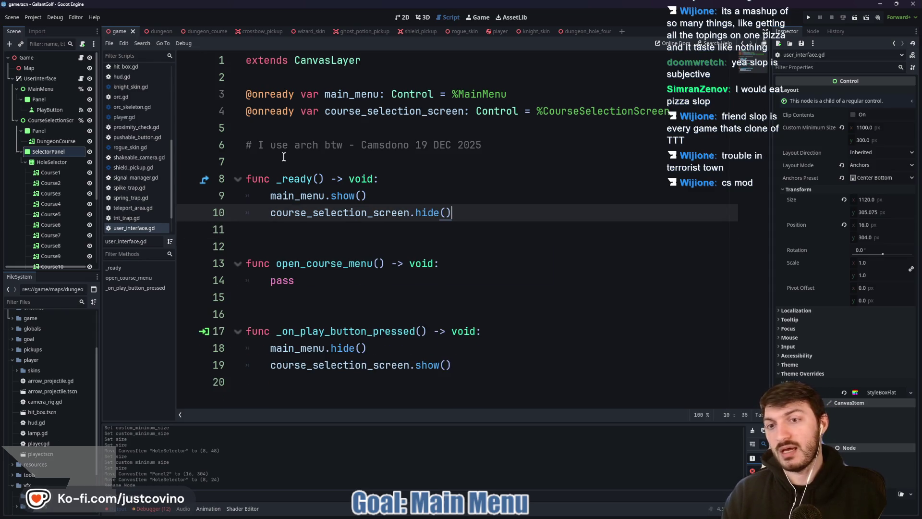
pyautogui.click(344, 280)
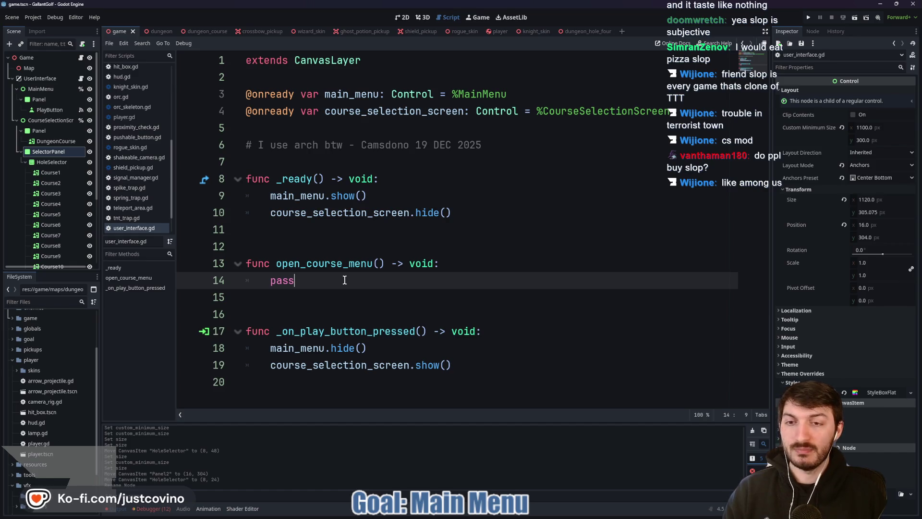
# Step: Delete the placeholder pass from open_course_menu, leaving its body empty
pyautogui.press('BackSpace')
pyautogui.press('BackSpace')
pyautogui.press('BackSpace')
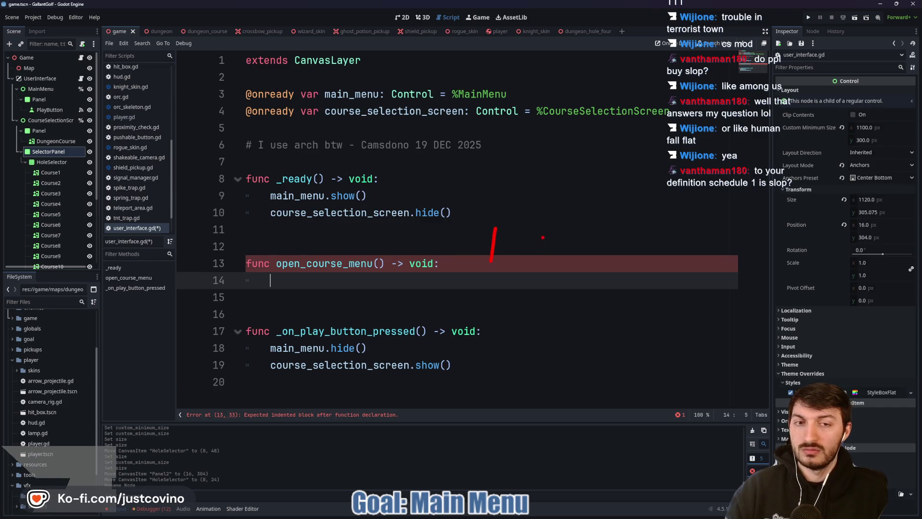
pyautogui.moveTo(545, 239)
pyautogui.mouseDown()
pyautogui.moveTo(571, 260)
pyautogui.moveTo(546, 232)
pyautogui.mouseUp()
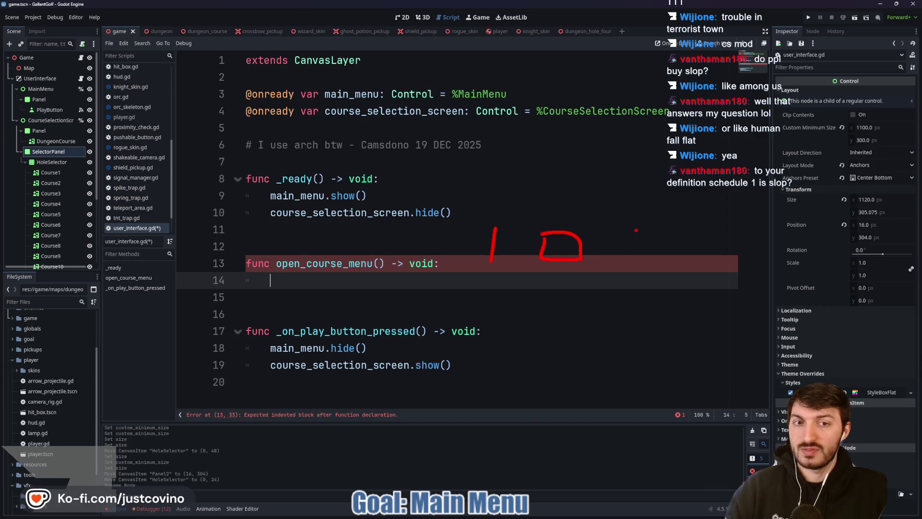
pyautogui.moveTo(639, 217)
pyautogui.mouseDown()
pyautogui.moveTo(673, 251)
pyautogui.moveTo(640, 216)
pyautogui.mouseUp()
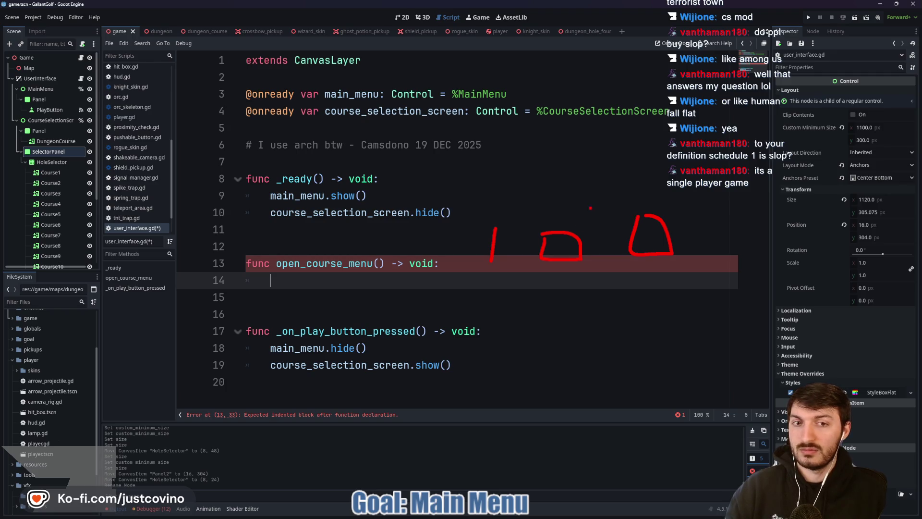
pyautogui.moveTo(585, 196)
pyautogui.mouseDown()
pyautogui.moveTo(700, 240)
pyautogui.moveTo(620, 199)
pyautogui.mouseUp()
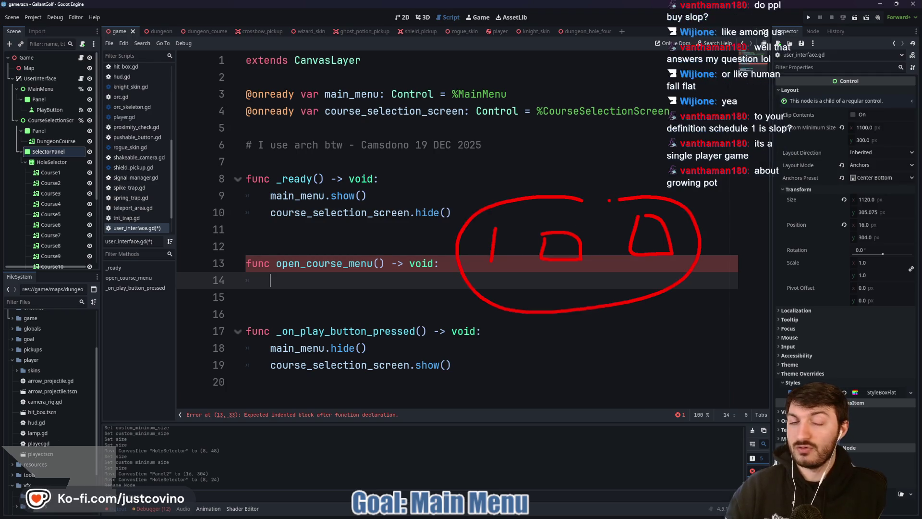
pyautogui.press('Escape')
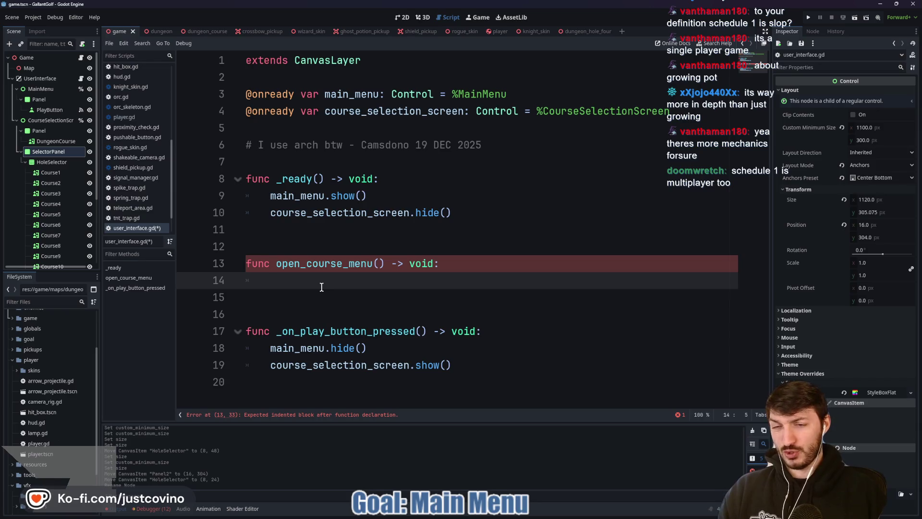
# Step: Put course_selection_screen.show() inside open_course_menu
pyautogui.write('cour')
pyautogui.press('Return')
pyautogui.write('.show')
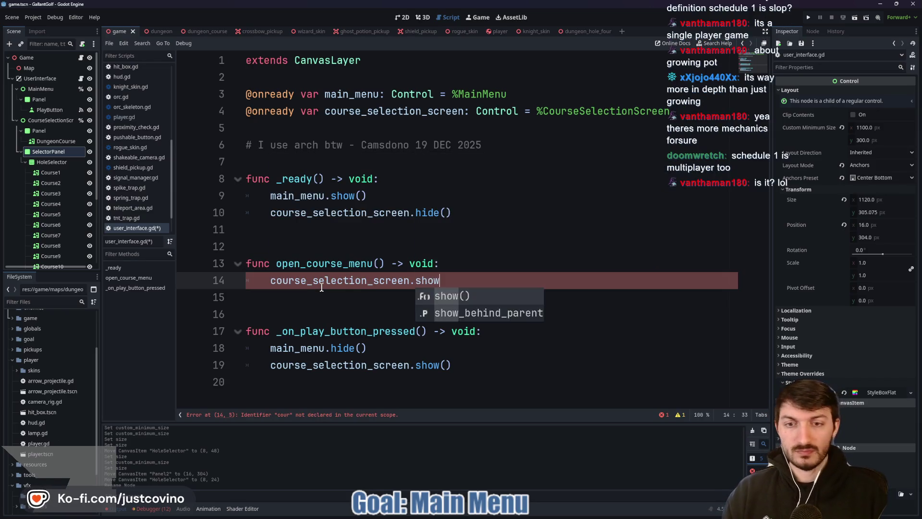
pyautogui.press('Return')
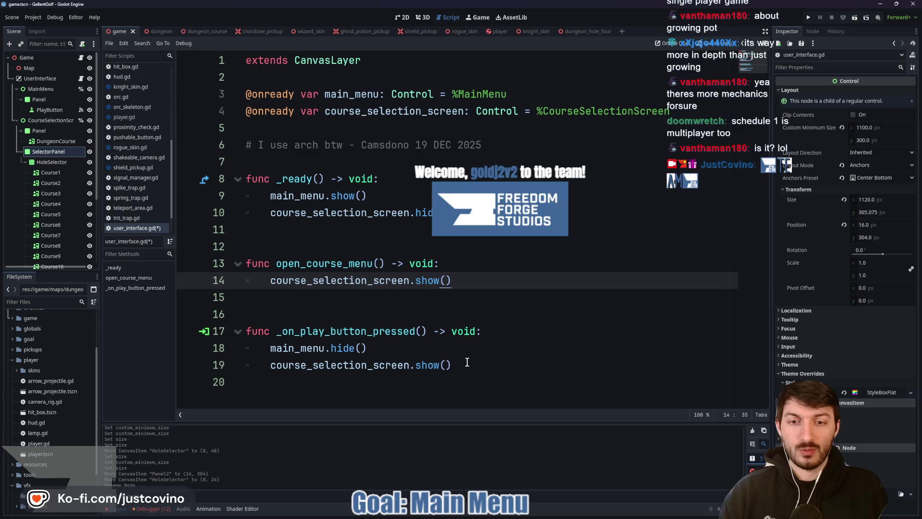
# Step: Replace the show call on line 19 with open_course_menu() and save the script
pyautogui.moveTo(462, 365); pyautogui.dragTo(270, 365)
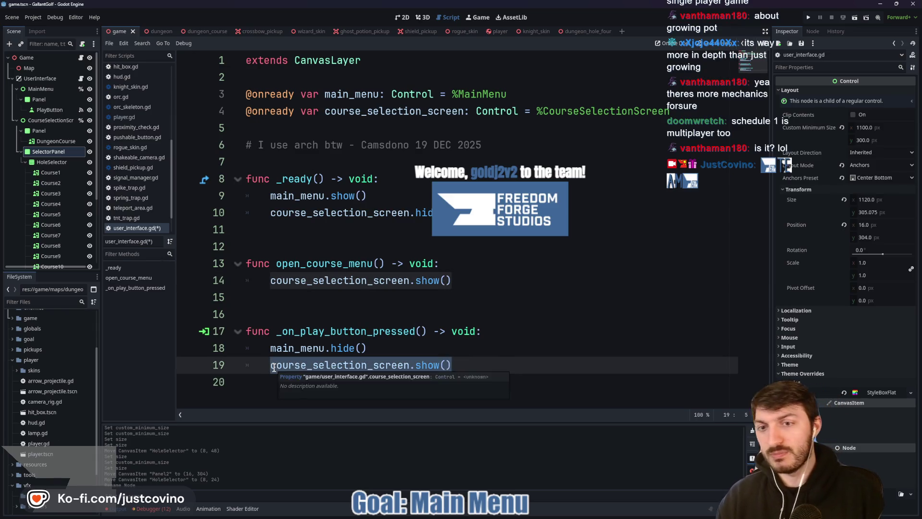
pyautogui.write('open')
pyautogui.press('Return')
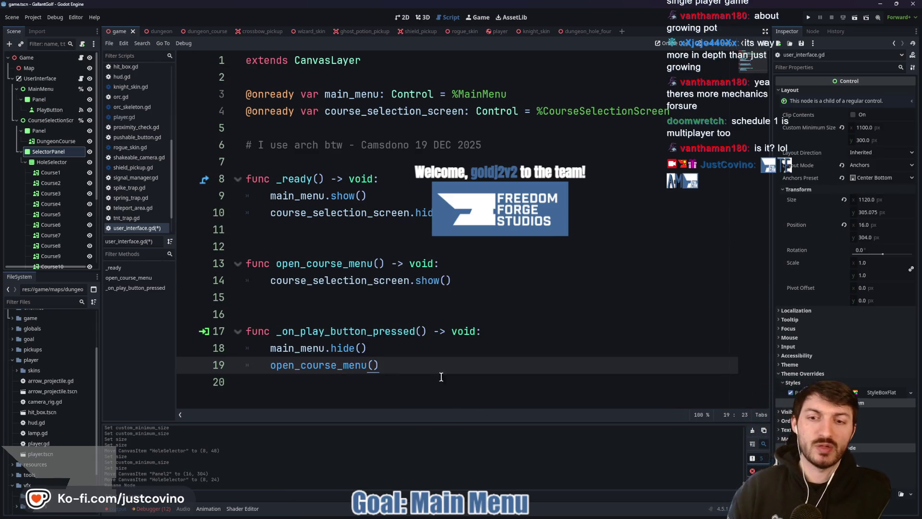
pyautogui.hotkey('ctrl', 's')
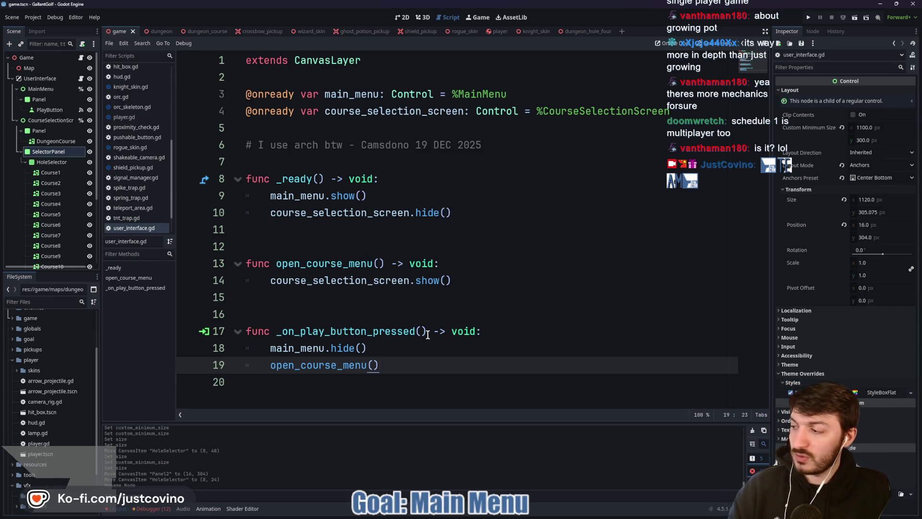
pyautogui.click(467, 280)
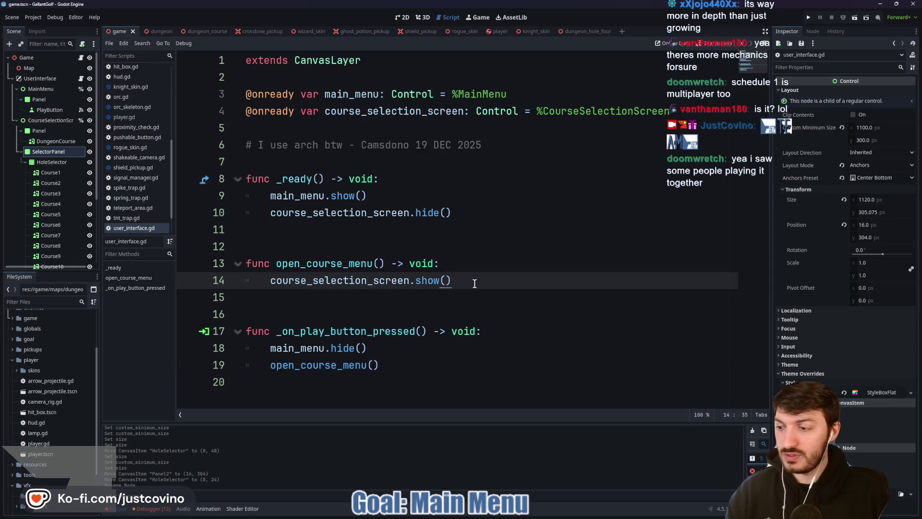
pyautogui.press('Return')
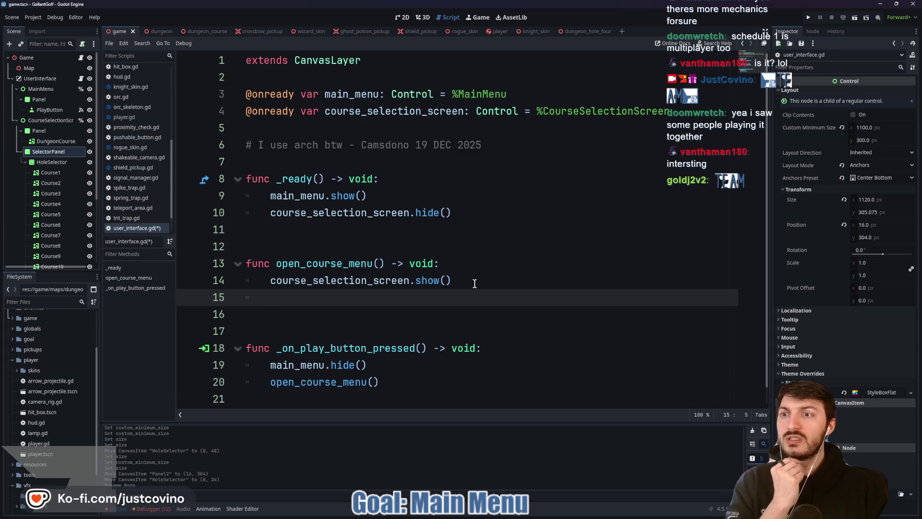
# Step: Give the HoleSelector node a scene-unique name and save the scene
pyautogui.rightClick(51, 161)
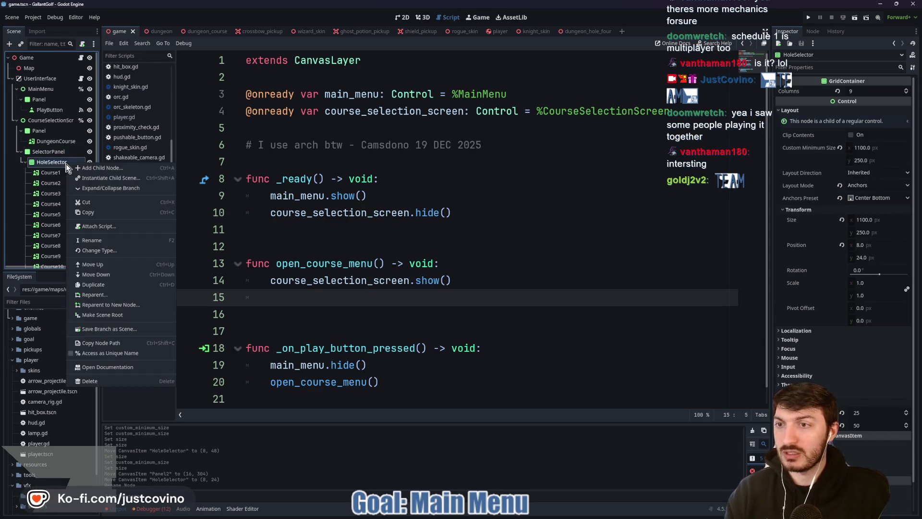
pyautogui.click(111, 353)
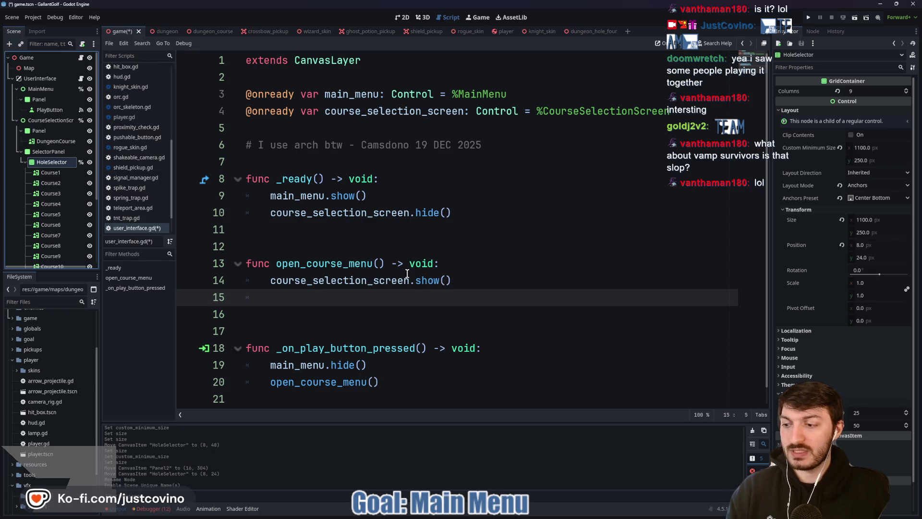
pyautogui.click(426, 248)
pyautogui.hotkey('ctrl', 's')
pyautogui.click(381, 127)
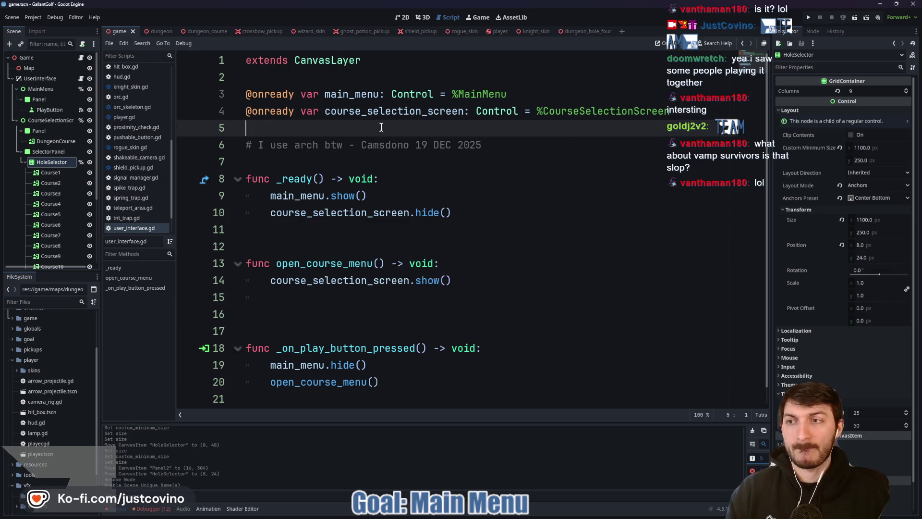
pyautogui.hotkey('ctrl', 'shift', 'Return')
pyautogui.hotkey('ctrl', 'shift', 'Return')
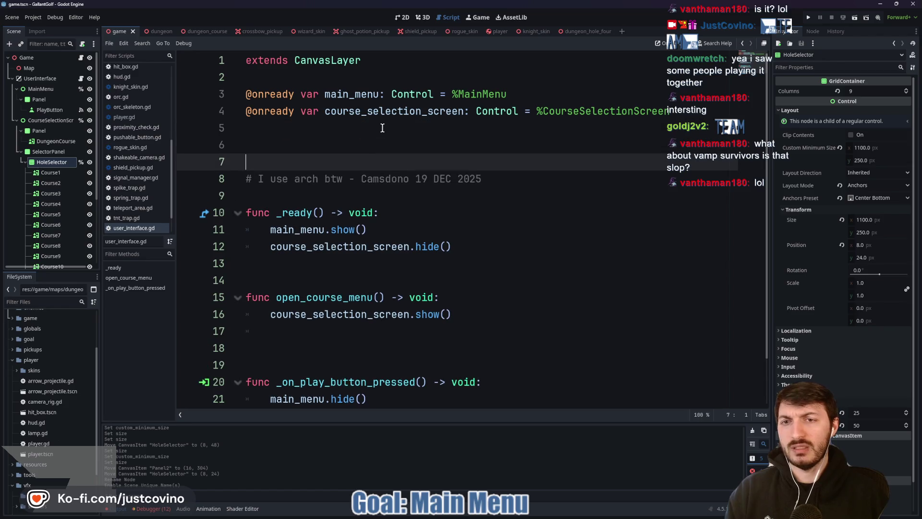
pyautogui.write('@onready var')
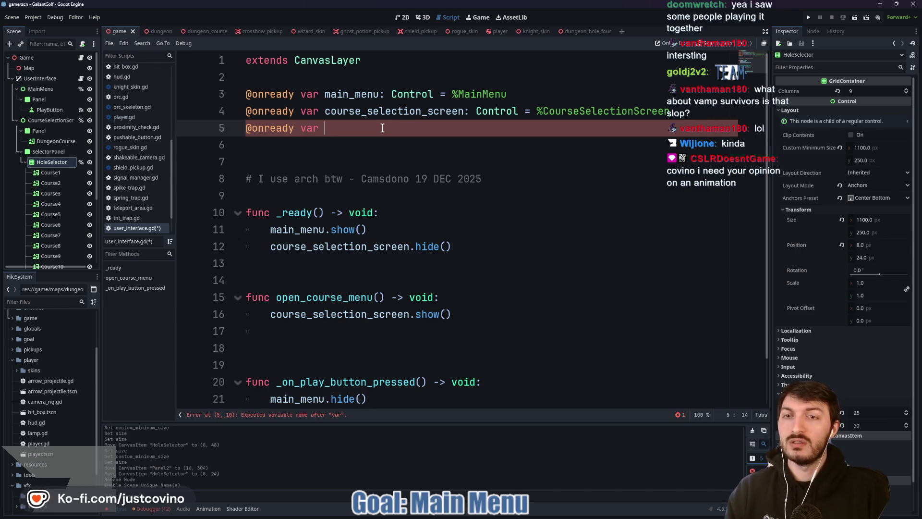
pyautogui.write('selector')
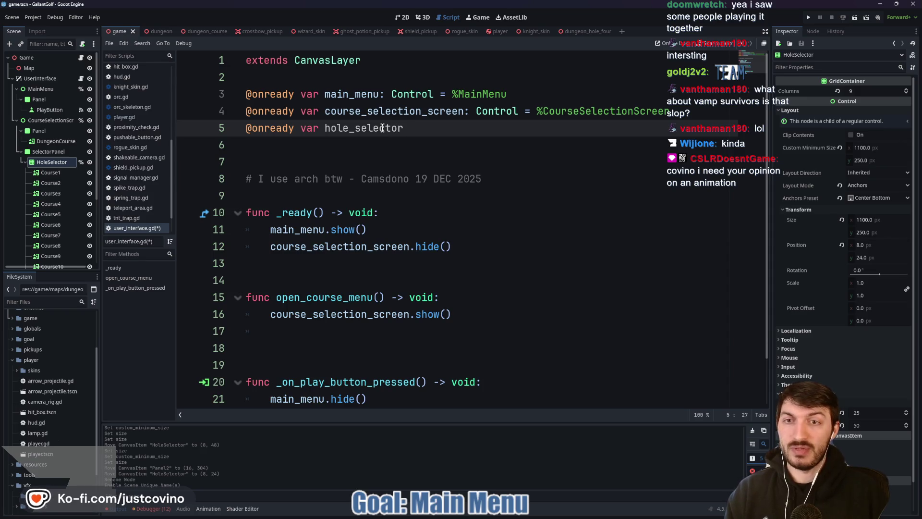
pyautogui.write(': Grid')
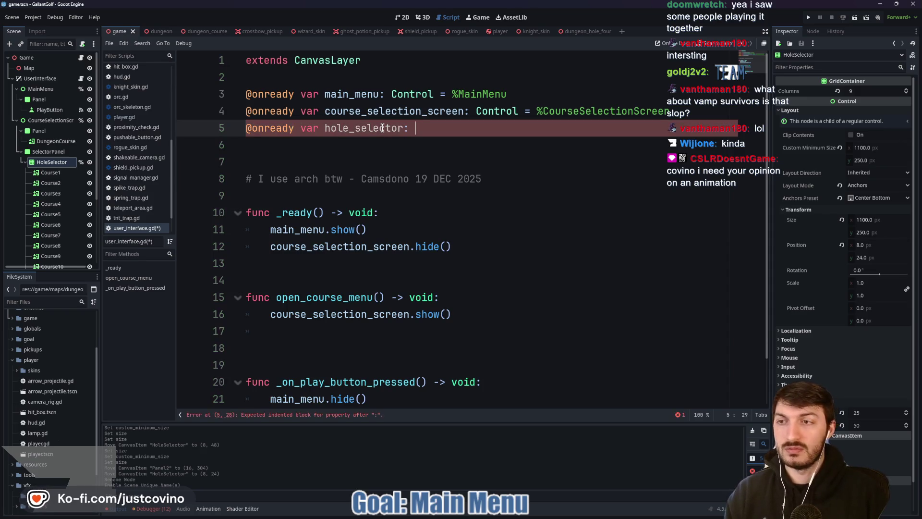
pyautogui.press('Return')
pyautogui.write('= %')
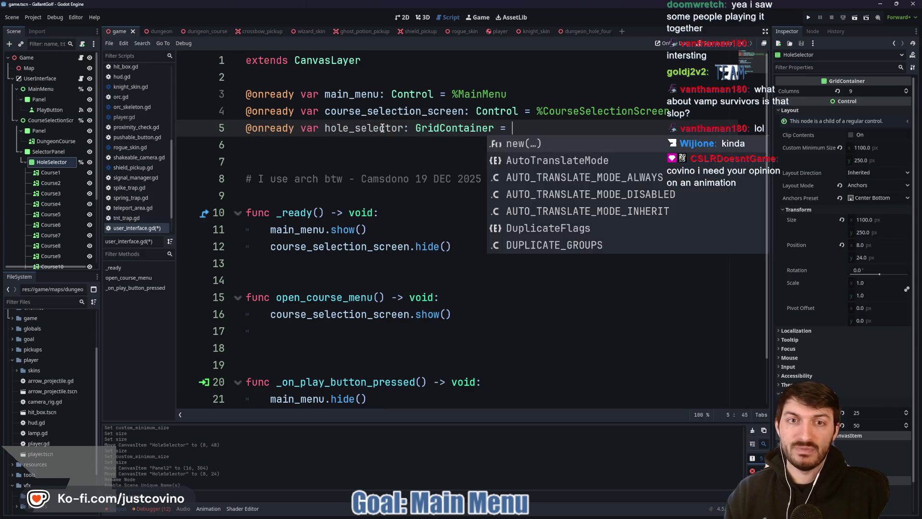
pyautogui.write('HoleSele')
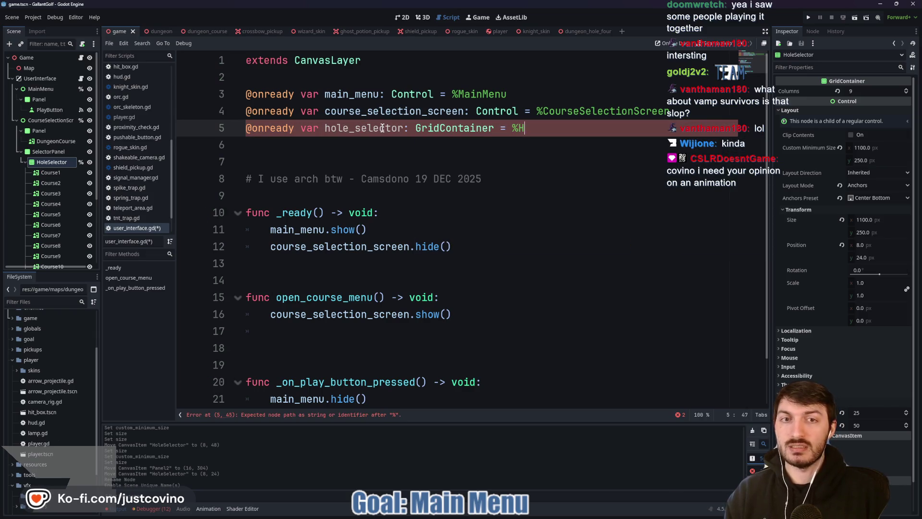
pyautogui.write('ctor')
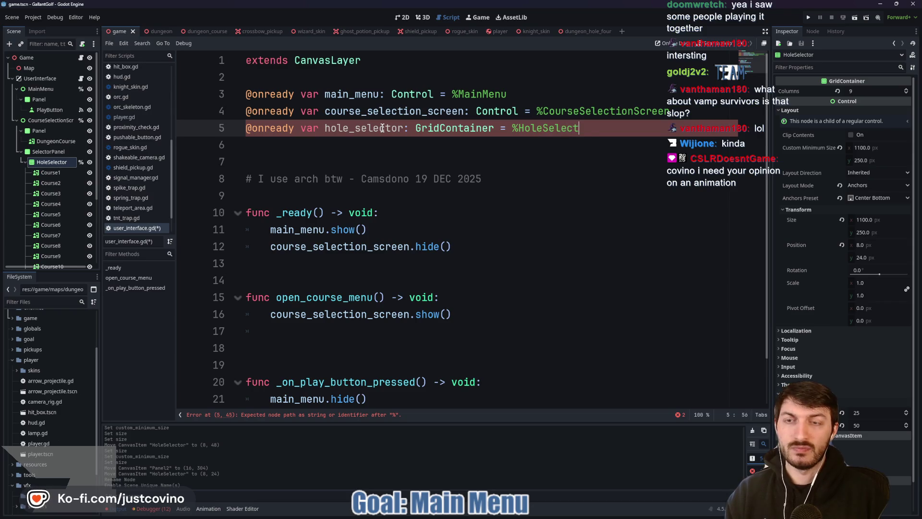
# Step: Remove the extra blank line after the new declaration and save the scene and script
pyautogui.click(420, 148)
pyautogui.hotkey('ctrl', 's')
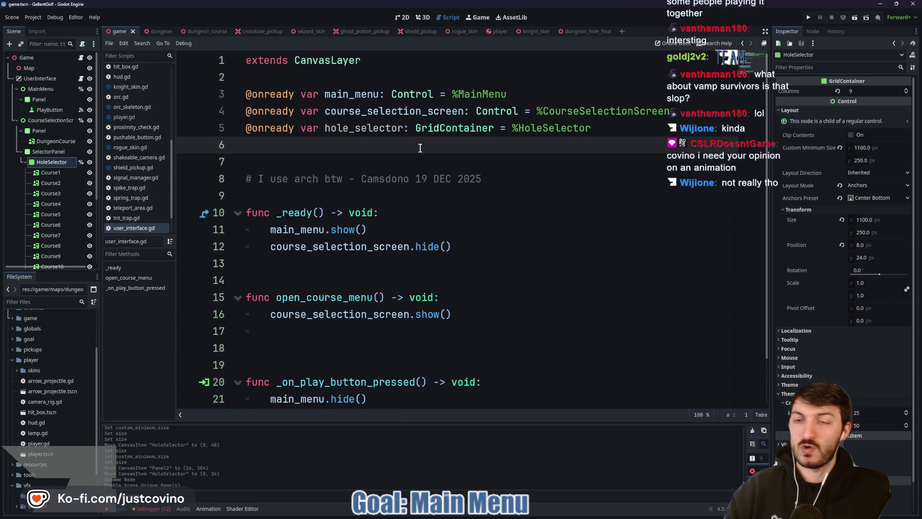
pyautogui.press('BackSpace')
pyautogui.click(421, 148)
pyautogui.hotkey('ctrl', 's')
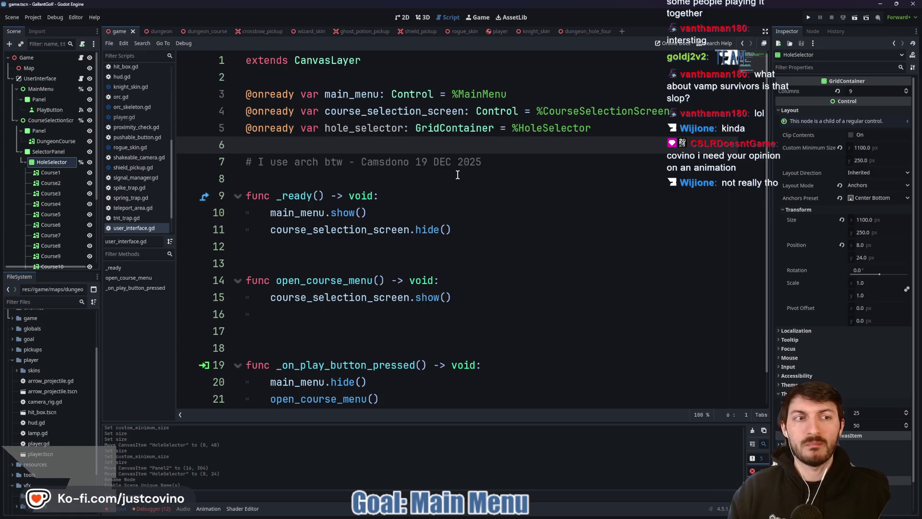
pyautogui.click(375, 179)
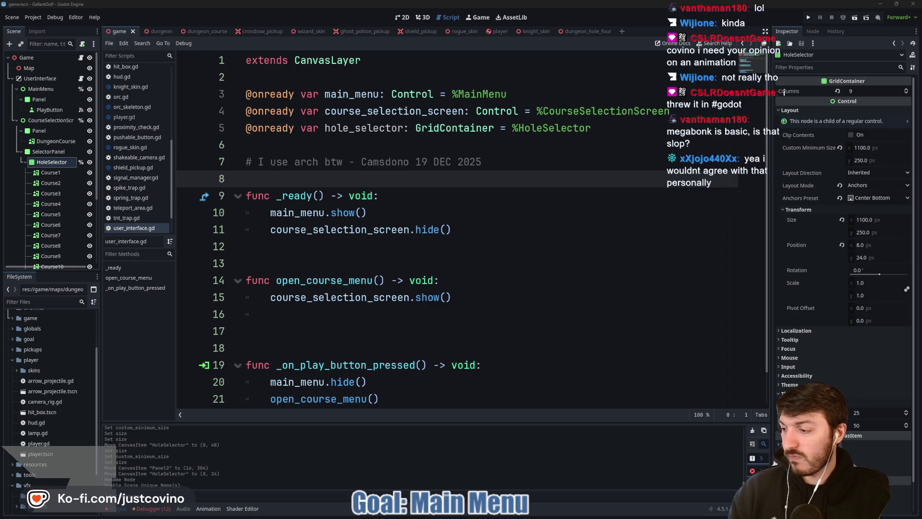
pyautogui.click(530, 250)
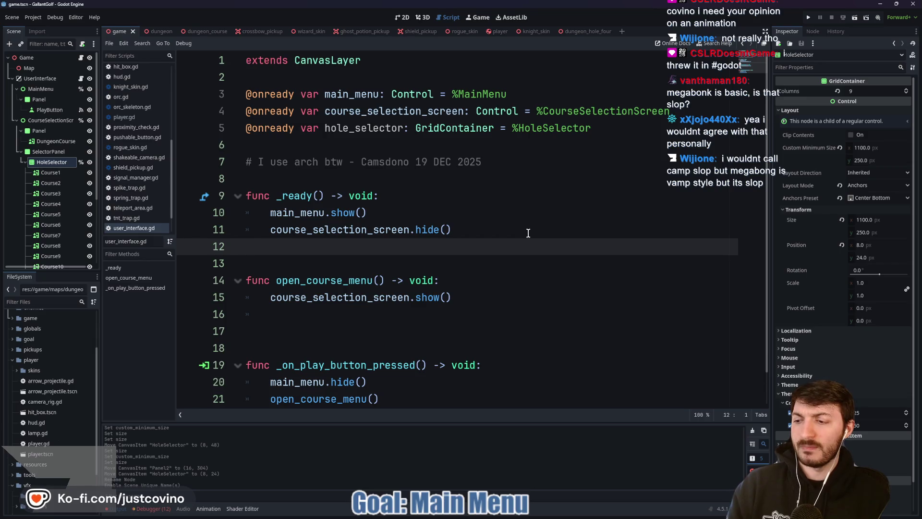
pyautogui.click(442, 199)
pyautogui.hotkey('ctrl', 's')
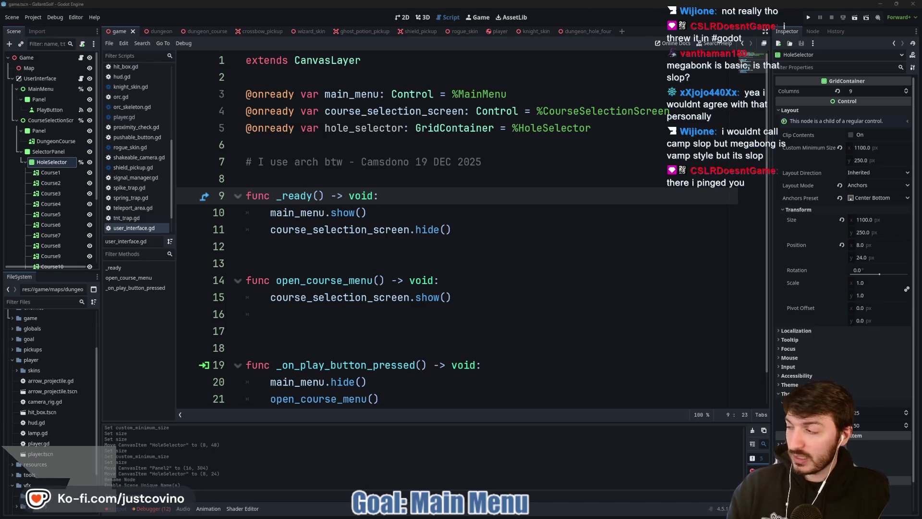
pyautogui.hotkey('alt', 'Tab')
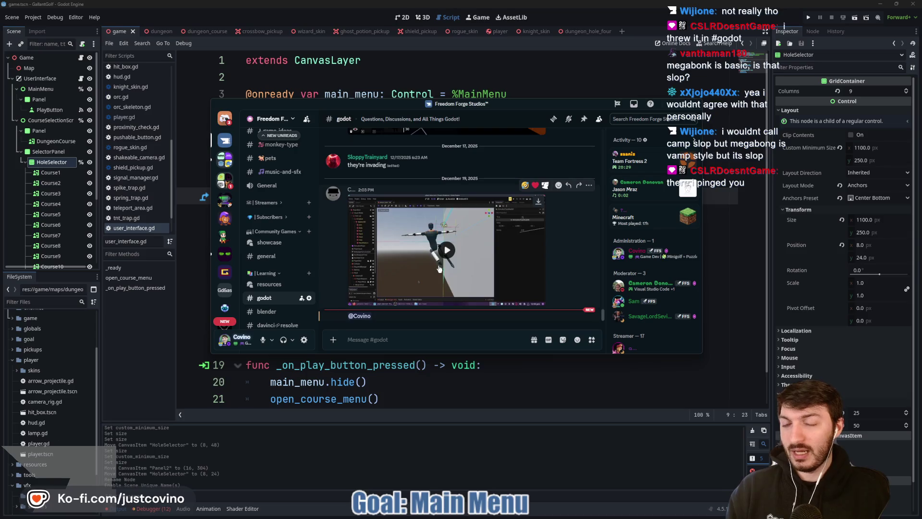
pyautogui.click(452, 255)
pyautogui.click(535, 302)
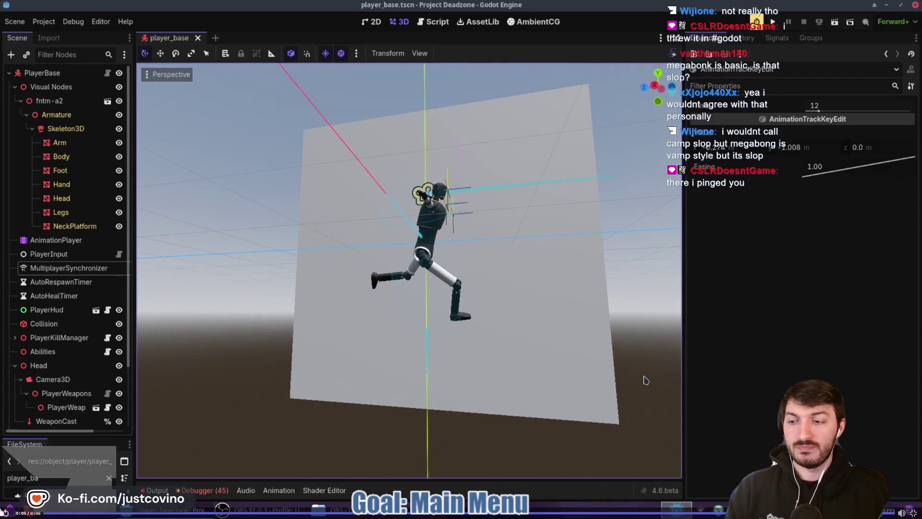
pyautogui.click(5, 513)
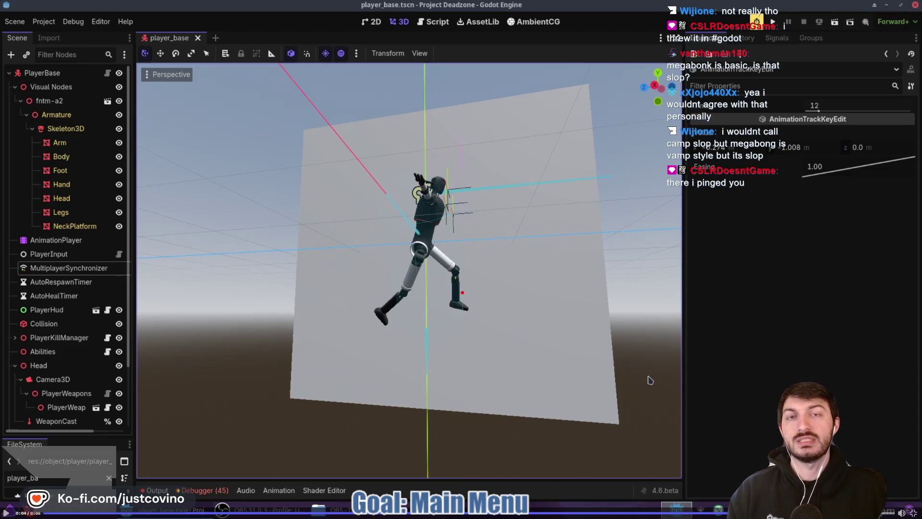
pyautogui.press('Escape')
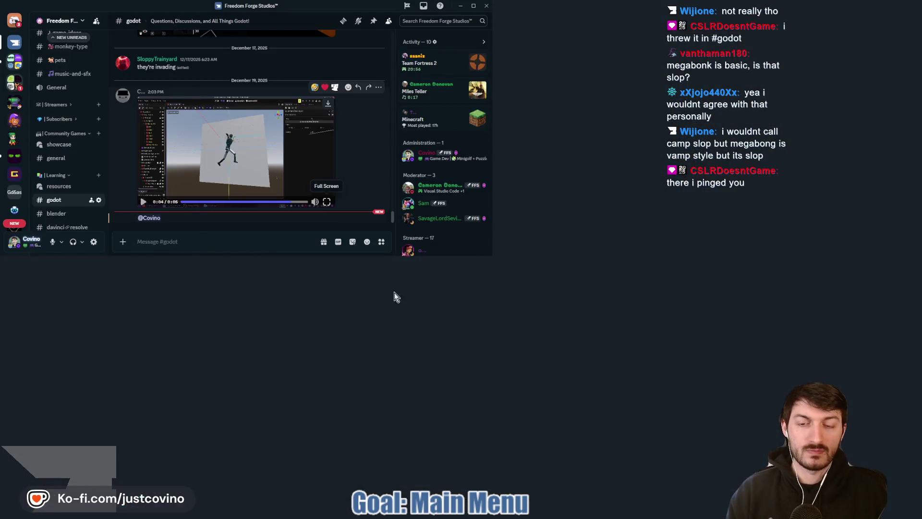
pyautogui.click(542, 302)
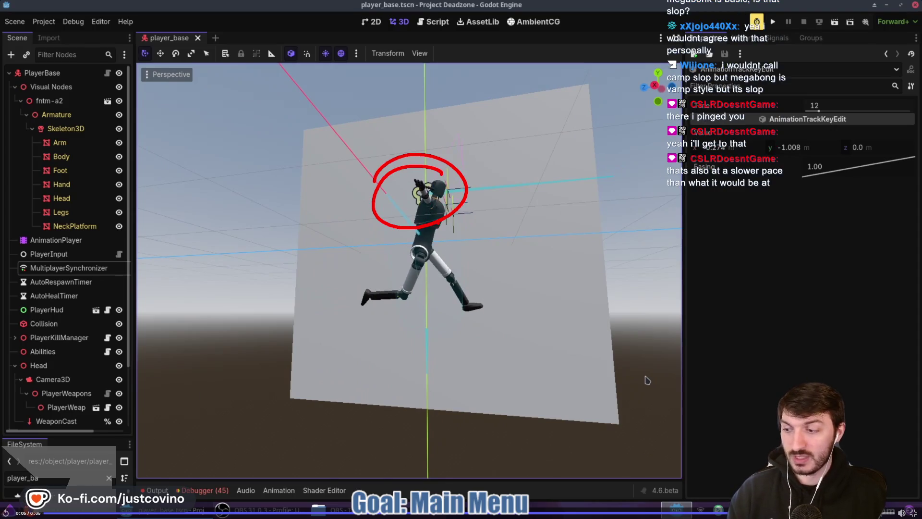
pyautogui.press('Escape')
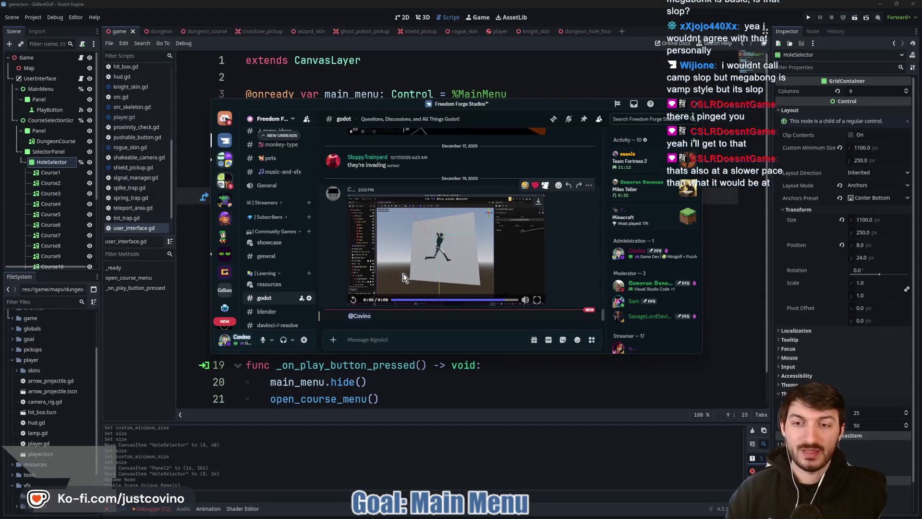
# Step: Play the Project Deadzone wall-run clip full-screen from the start and pause it near 0:04
pyautogui.click(537, 300)
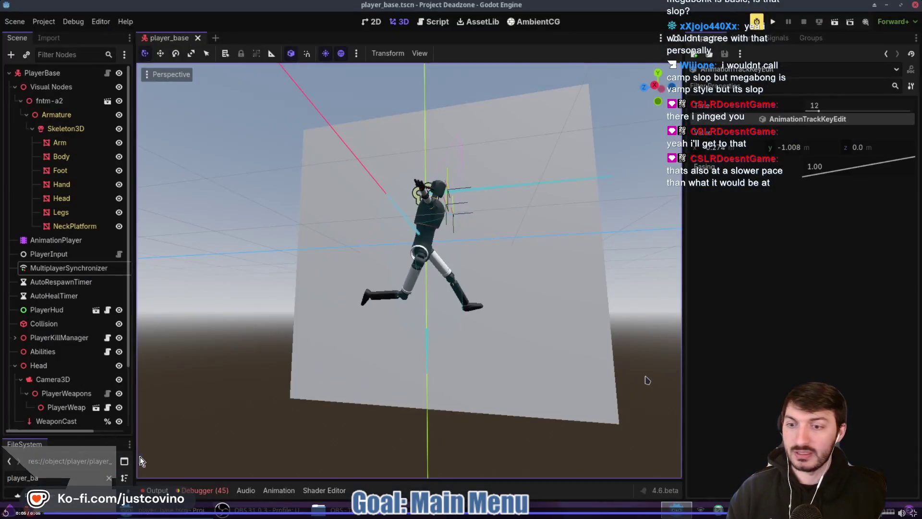
pyautogui.click(647, 380)
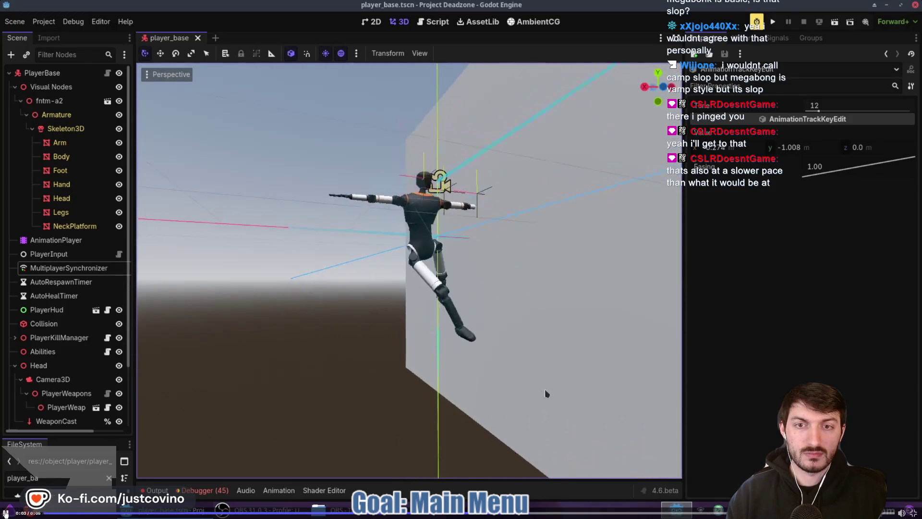
pyautogui.click(436, 250)
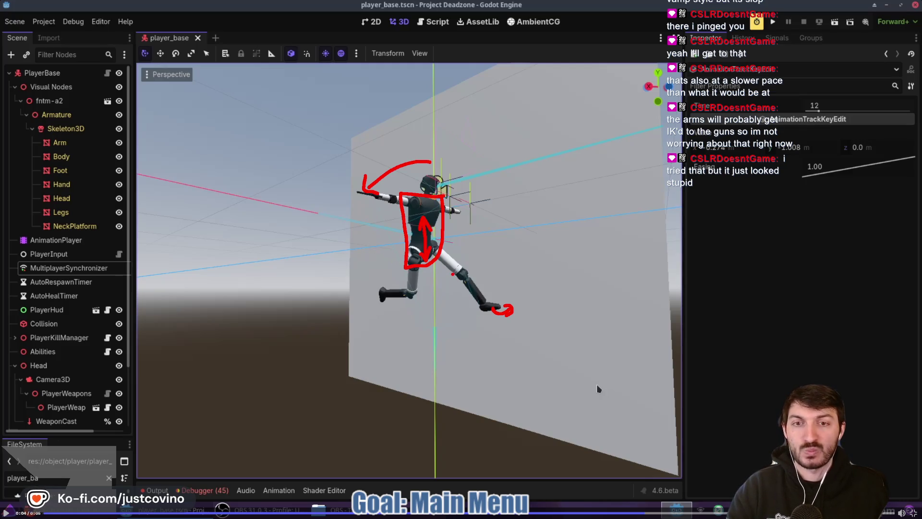
# Step: Exit the full-screen clip, move Discord aside, and return to user_interface.gd in Godot
pyautogui.press('Escape')
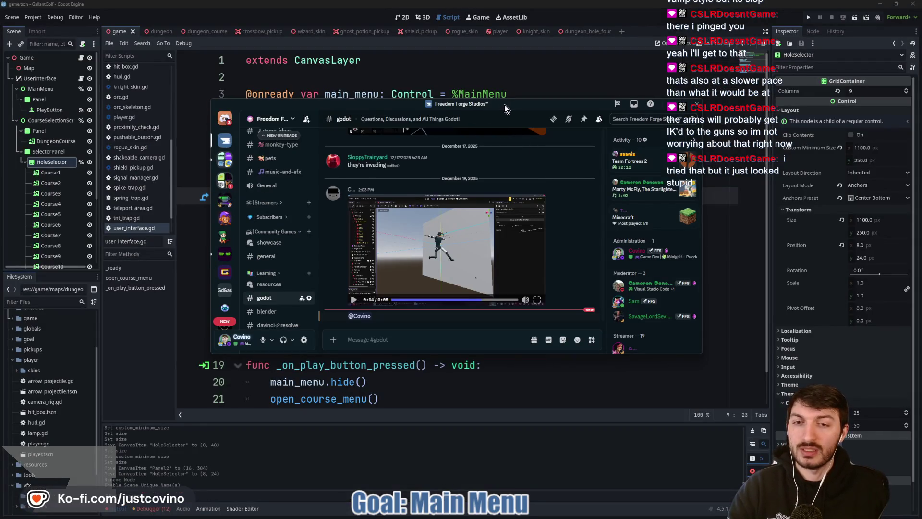
pyautogui.moveTo(473, 108)
pyautogui.mouseDown()
pyautogui.moveTo(517, 111)
pyautogui.moveTo(197, 112)
pyautogui.mouseUp()
pyautogui.hotkey('alt', 'Tab')
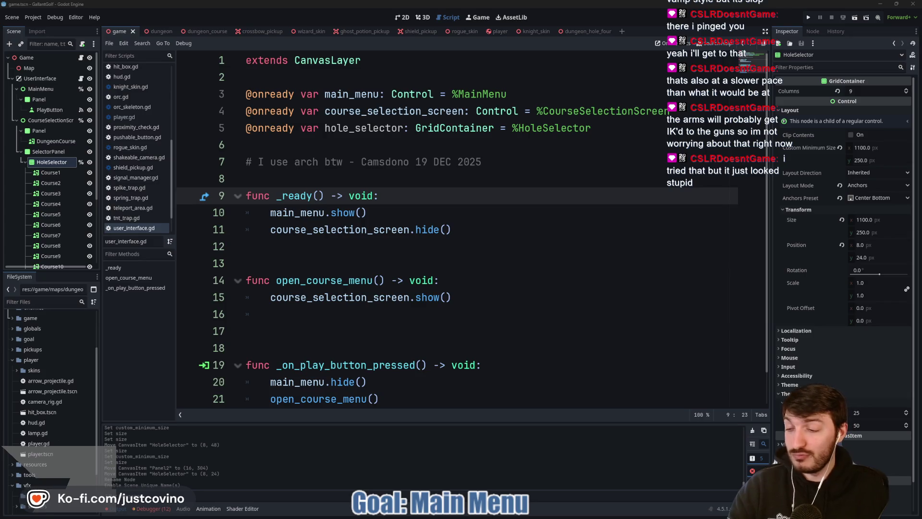
pyautogui.click(406, 312)
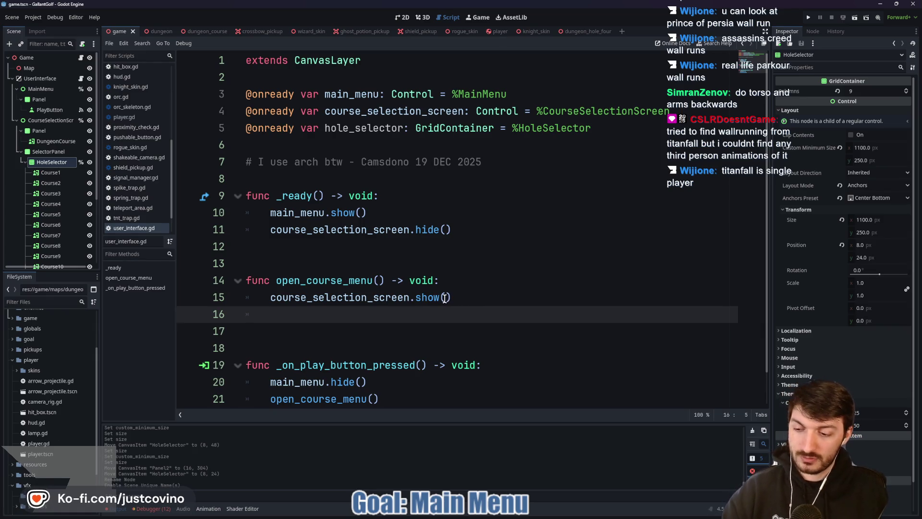
pyautogui.moveTo(439, 301)
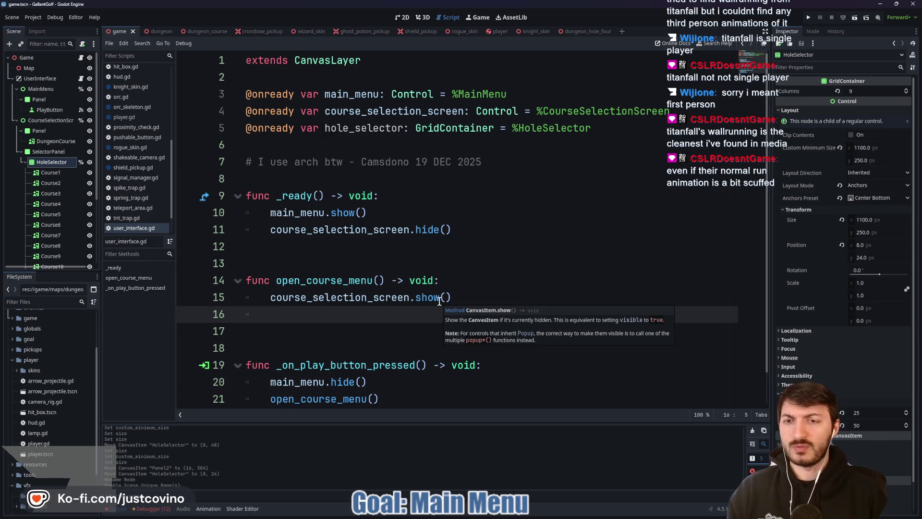
# Step: Write the loop header 'for button in hole_selector.get_children():' in open_course_menu
pyautogui.write('hole')
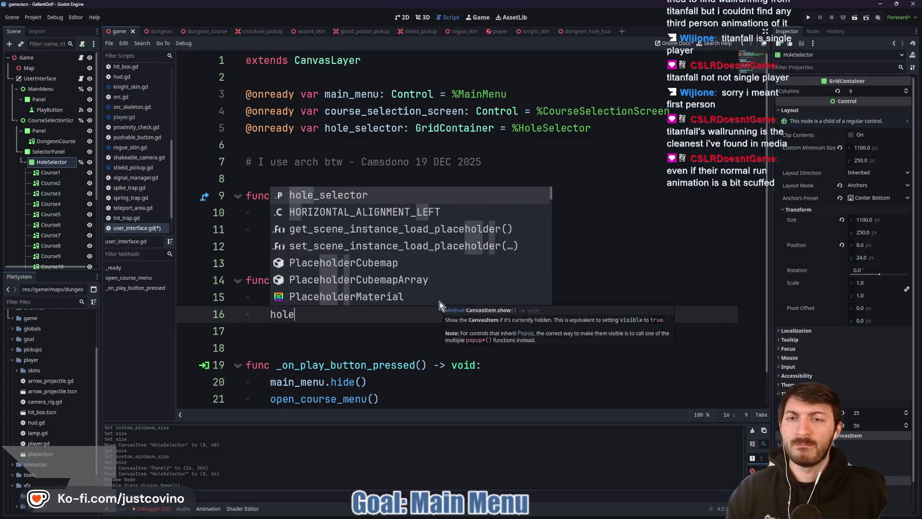
pyautogui.press('Return')
pyautogui.write('.get_chi')
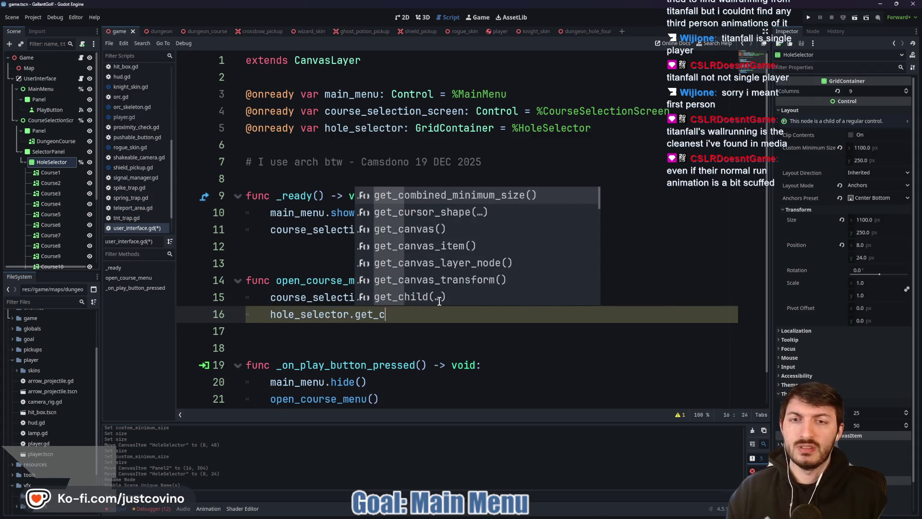
pyautogui.press('BackSpace')
pyautogui.press('BackSpace')
pyautogui.press('BackSpace')
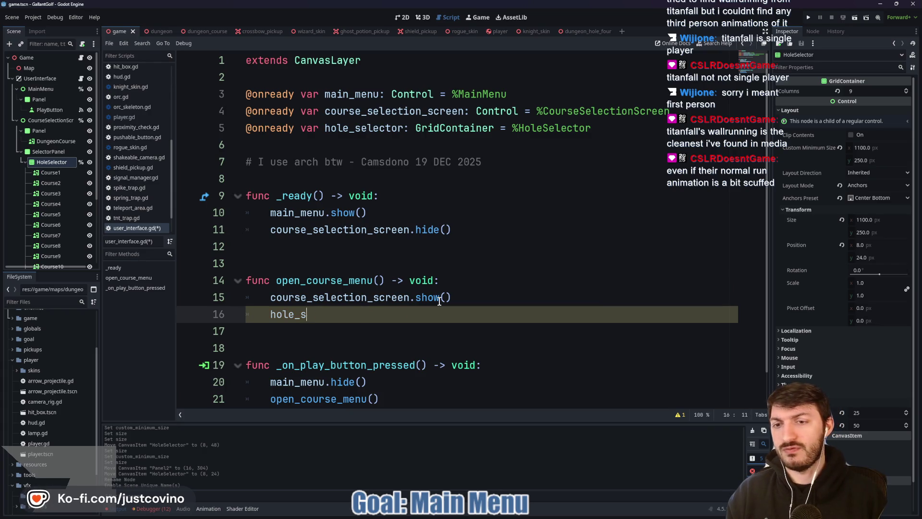
pyautogui.write('for hole')
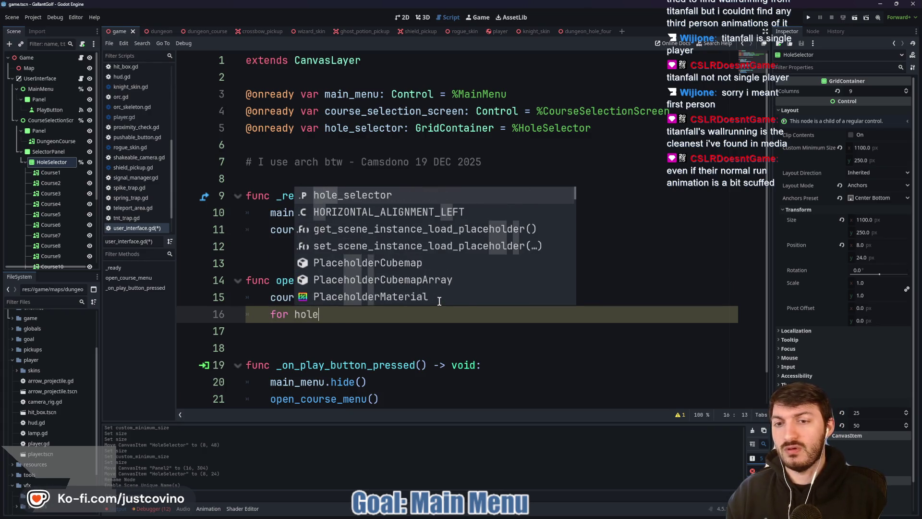
pyautogui.press('BackSpace')
pyautogui.press('BackSpace')
pyautogui.press('BackSpace')
pyautogui.write('button in ')
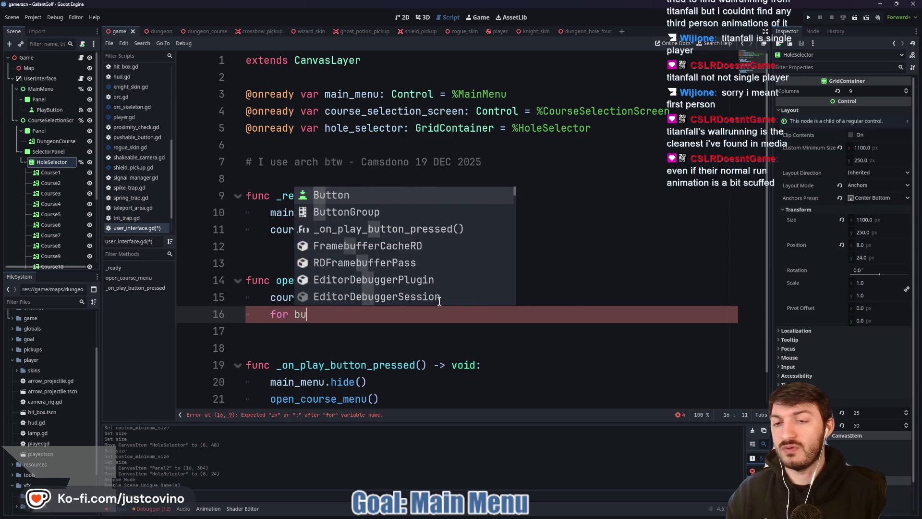
pyautogui.write('hole')
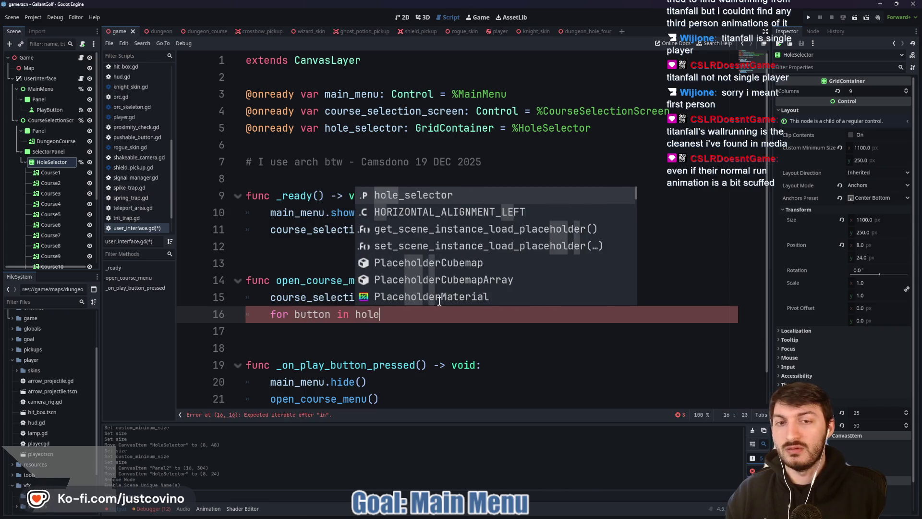
pyautogui.press('Return')
pyautogui.write('.get_children')
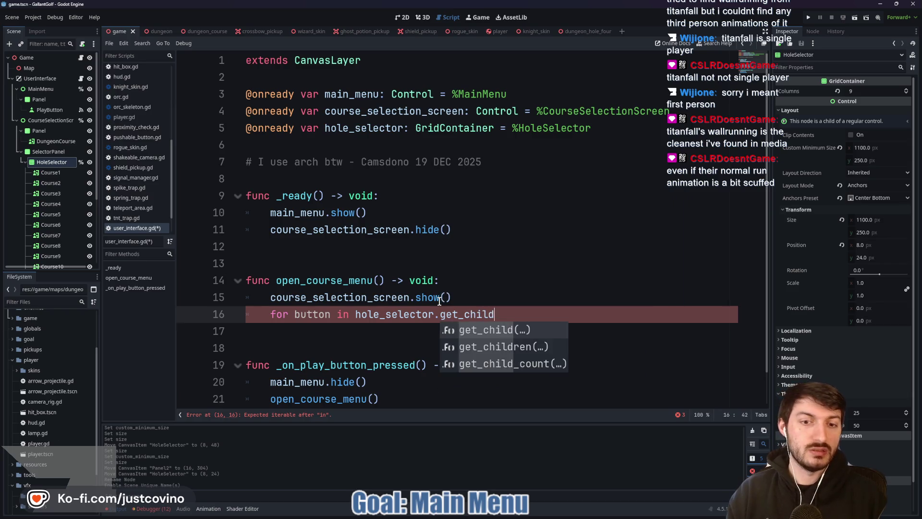
pyautogui.press('Return')
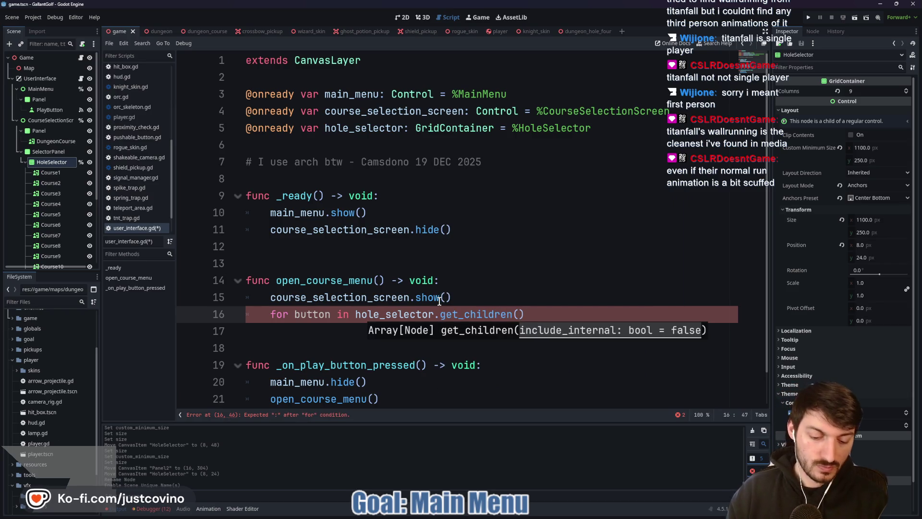
pyautogui.write(':')
pyautogui.press('Return')
# Step: Start the loop body with 'button.texture_normal =' after checking Course1's texture properties
pyautogui.write('button.')
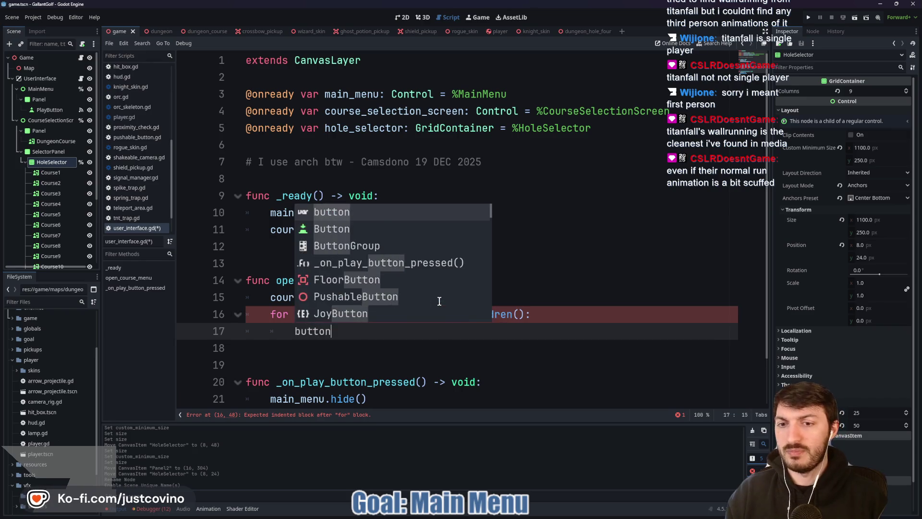
pyautogui.click(51, 172)
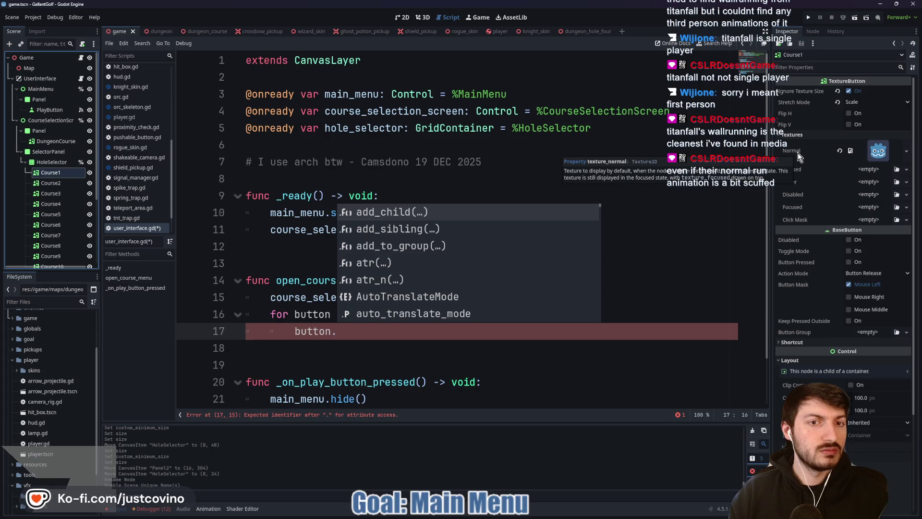
pyautogui.click(358, 331)
pyautogui.write('texture_normal')
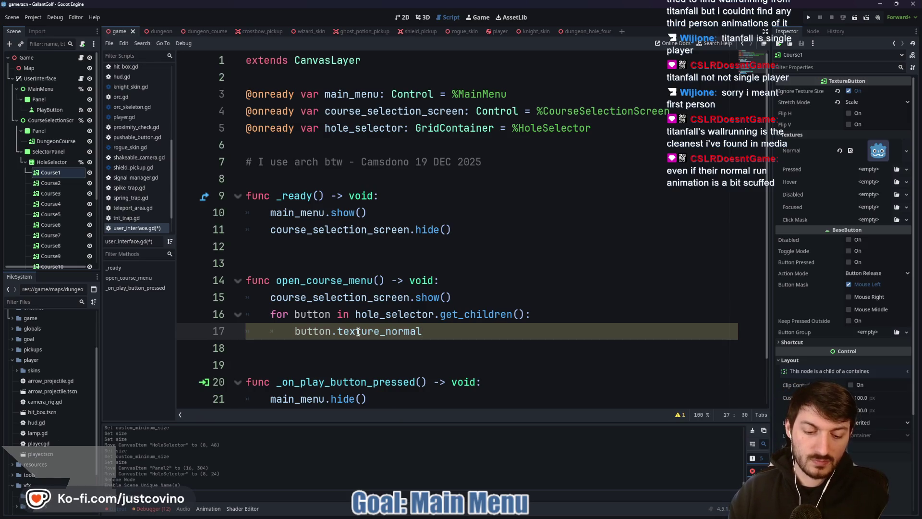
pyautogui.write(' =')
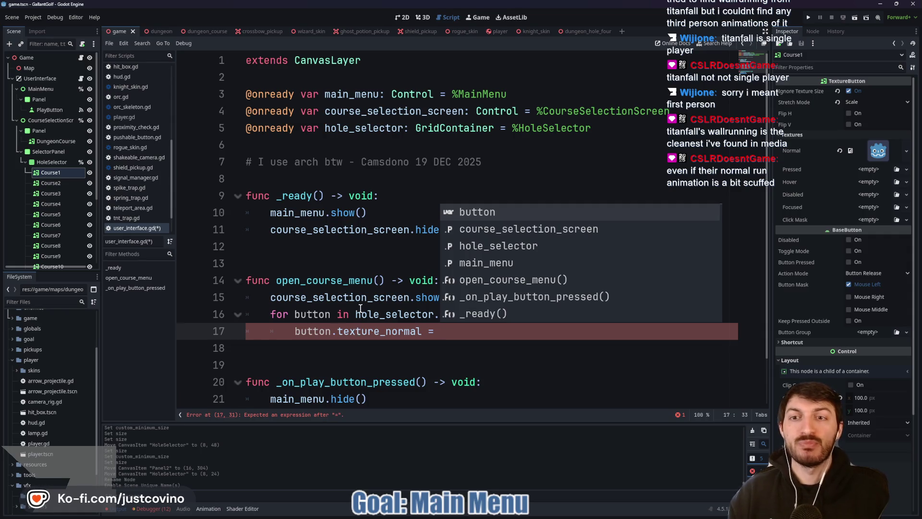
# Step: Declare 'var course_dictionary: Dictionary = {}' above _ready, with its braces spread over several lines
pyautogui.click(349, 181)
pyautogui.press('Return')
pyautogui.press('Return')
pyautogui.press('Return')
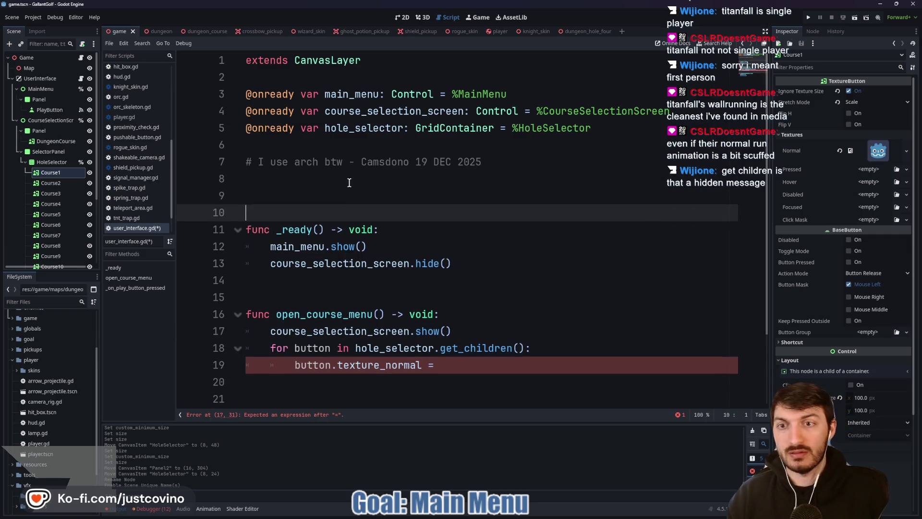
pyautogui.press('Up')
pyautogui.press('Up')
pyautogui.write('var ')
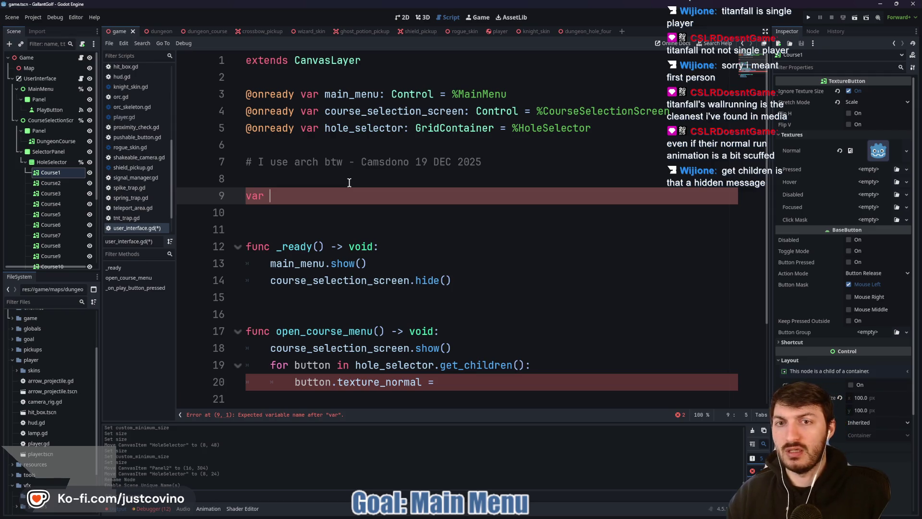
pyautogui.write('course_dictionary:')
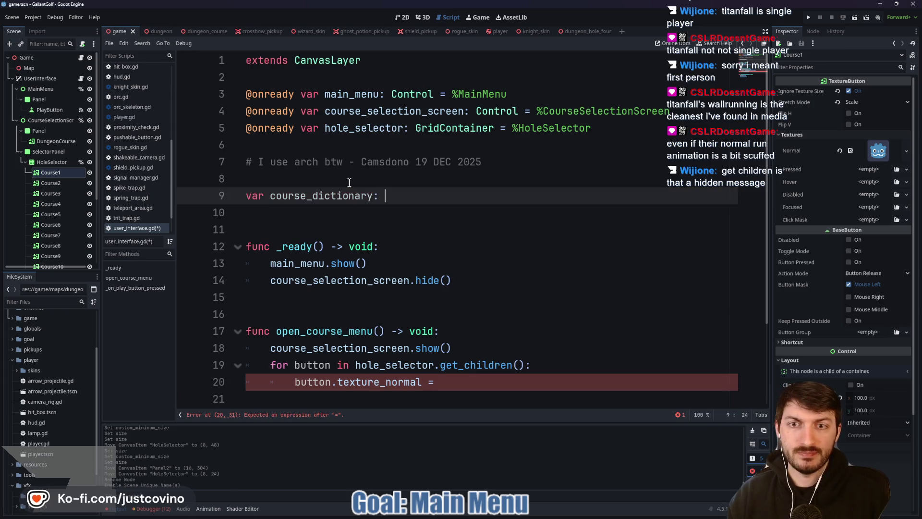
pyautogui.write(' Di')
pyautogui.press('Return')
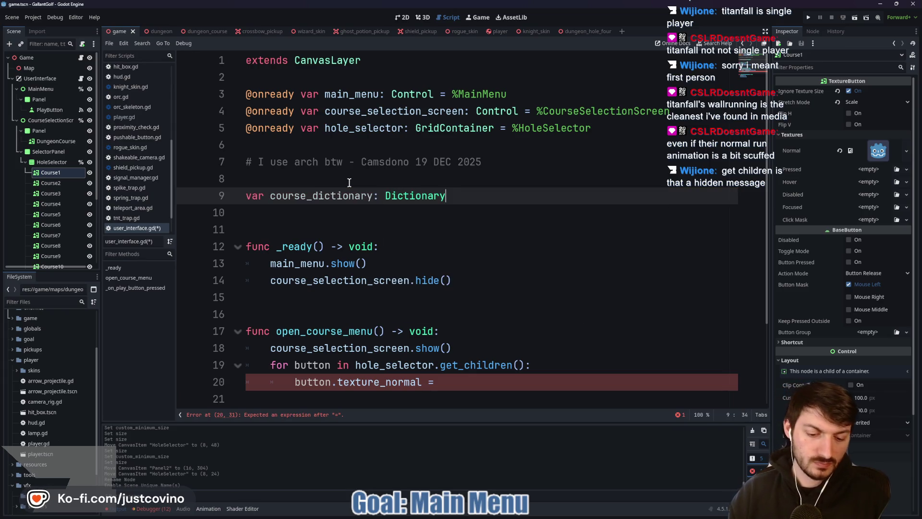
pyautogui.write('{')
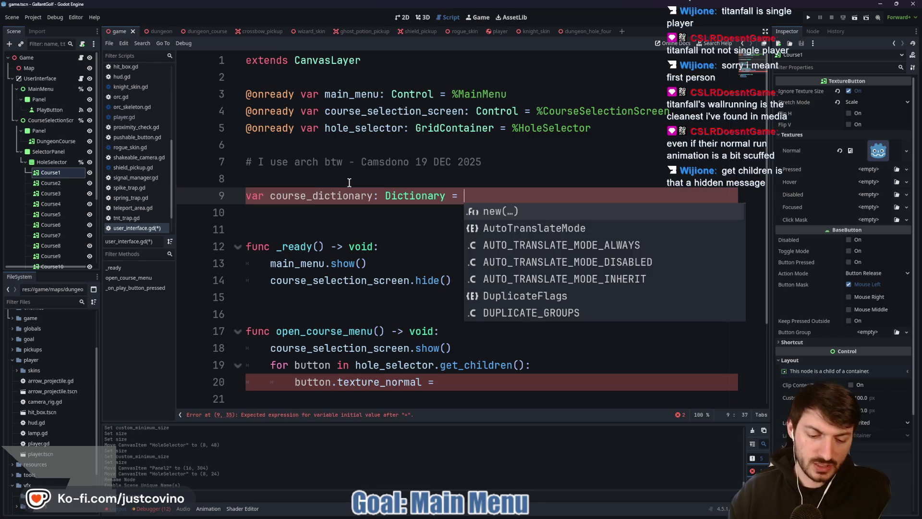
pyautogui.press('Escape')
pyautogui.press('Return')
pyautogui.press('Return')
pyautogui.press('Return')
pyautogui.press('Up')
pyautogui.press('Up')
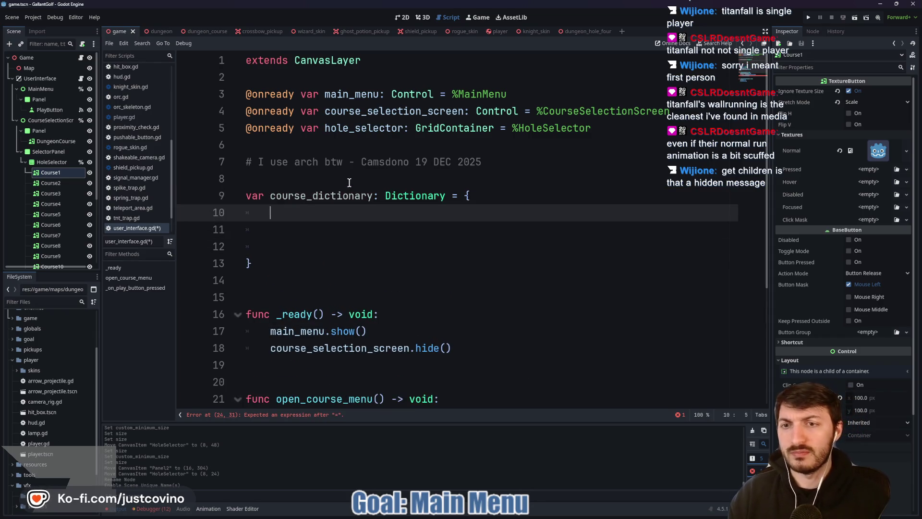
# Step: Add a nested "dungeon_course" dictionary and begin its first entry key
pyautogui.write('"')
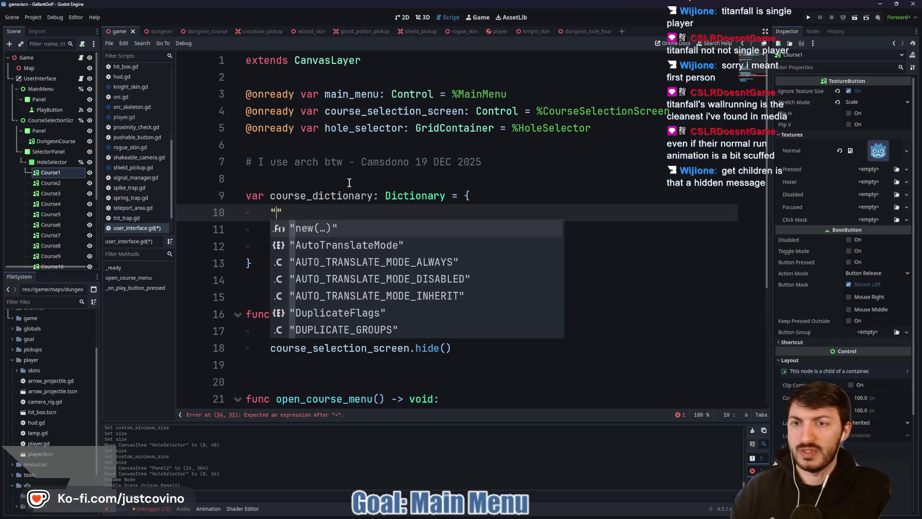
pyautogui.write('dungeon_course')
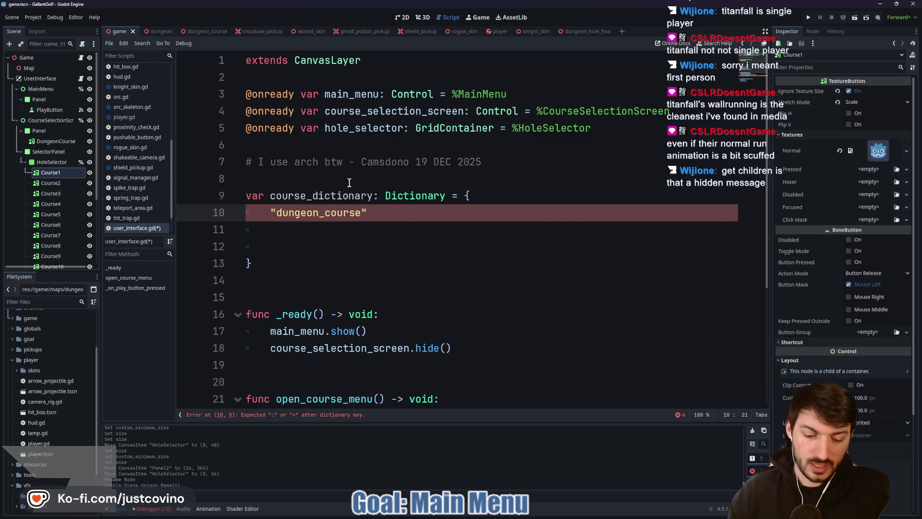
pyautogui.write('{')
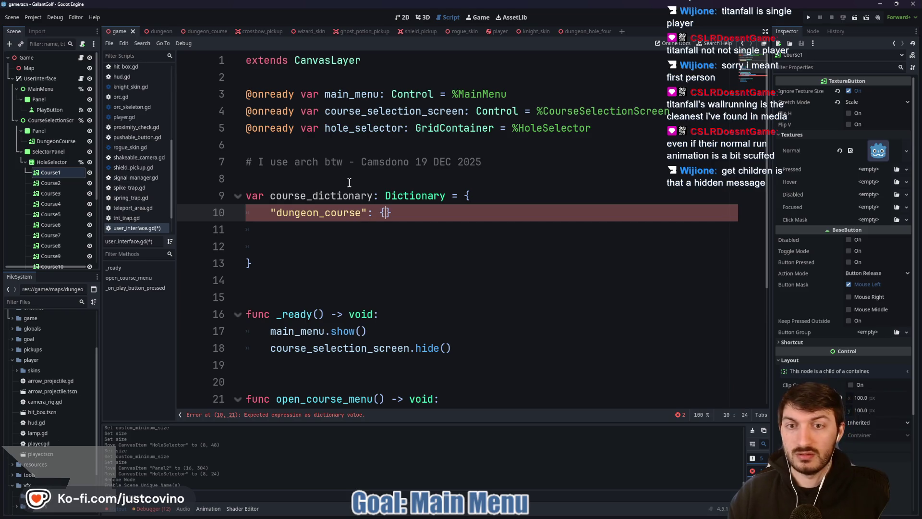
pyautogui.press('Return')
pyautogui.press('Return')
pyautogui.press('Up')
pyautogui.write('"hole')
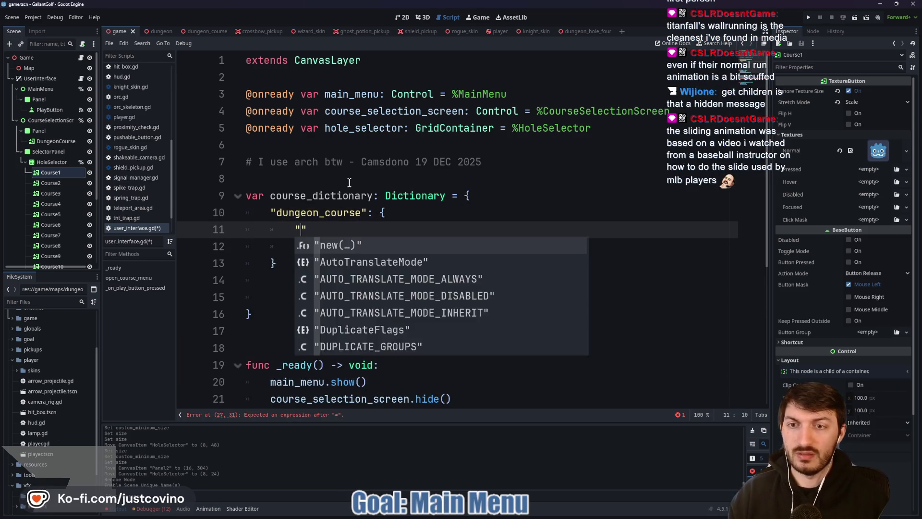
pyautogui.press('BackSpace')
pyautogui.press('BackSpace')
pyautogui.press('BackSpace')
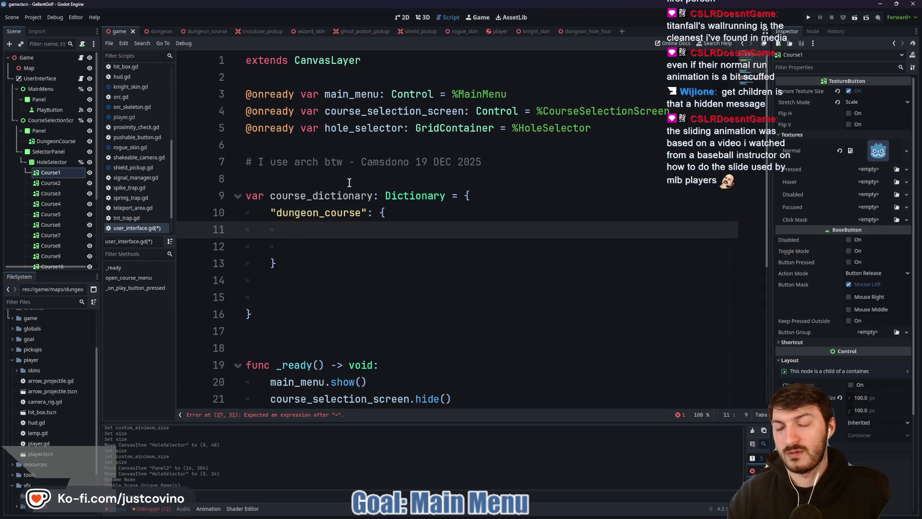
pyautogui.write('"hole')
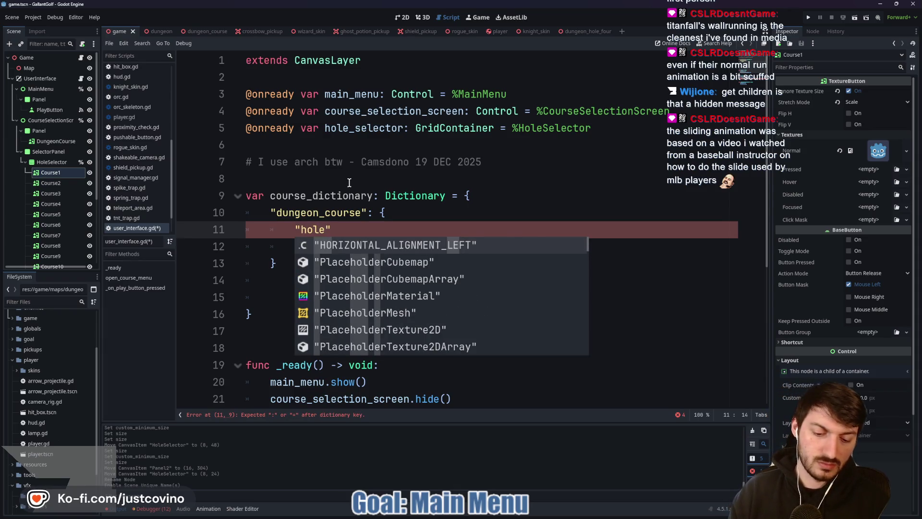
pyautogui.write('_one')
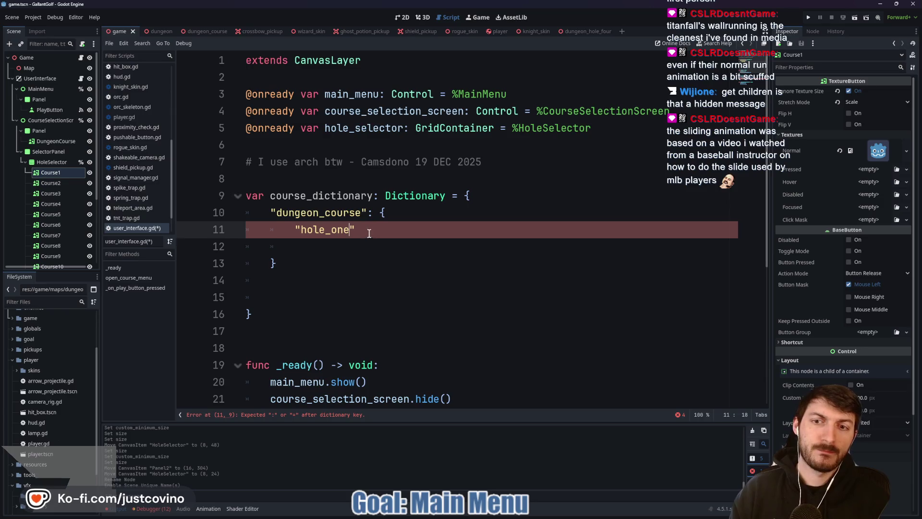
# Step: Replace the key with '1: preload("res://icon.svg")', pasting the path copied from FileSystem
pyautogui.click(366, 229)
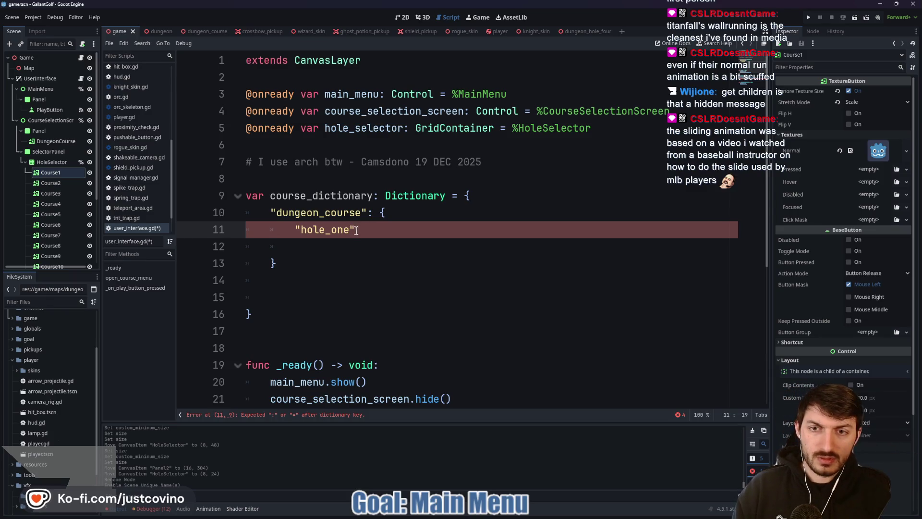
pyautogui.moveTo(355, 229); pyautogui.dragTo(295, 231)
pyautogui.write('1: ')
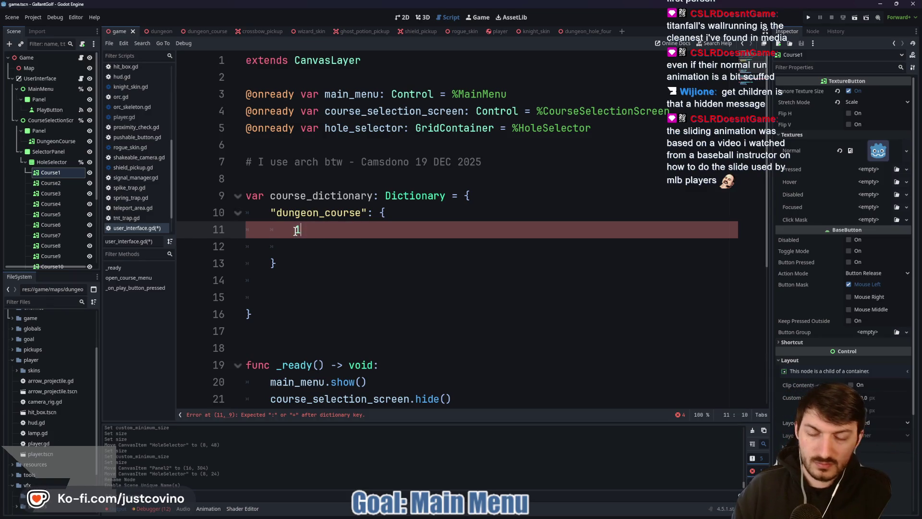
pyautogui.write('preload(')
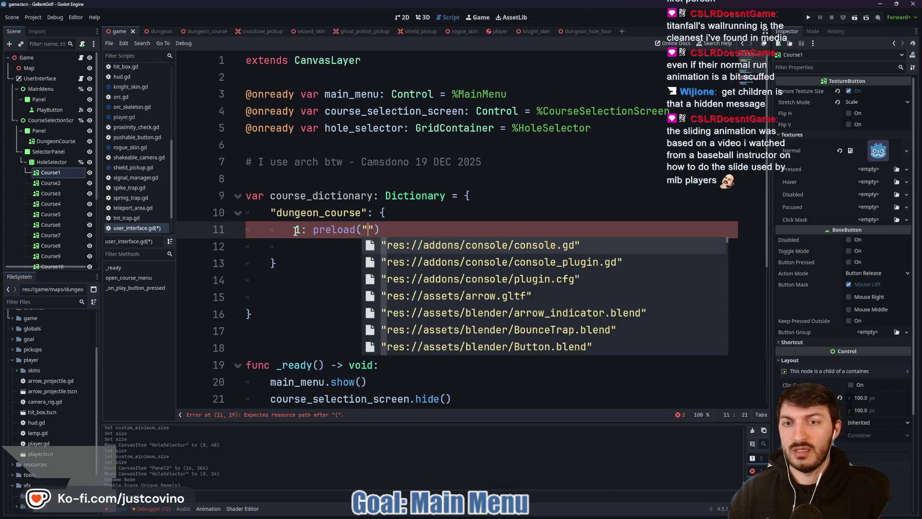
pyautogui.write('"')
pyautogui.scroll(-3, 50, 432)
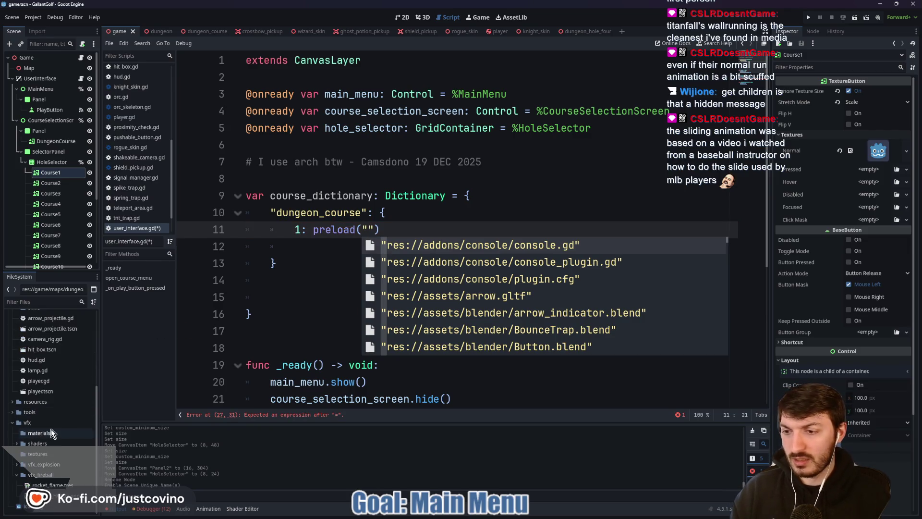
pyautogui.rightClick(39, 506)
pyautogui.click(151, 380)
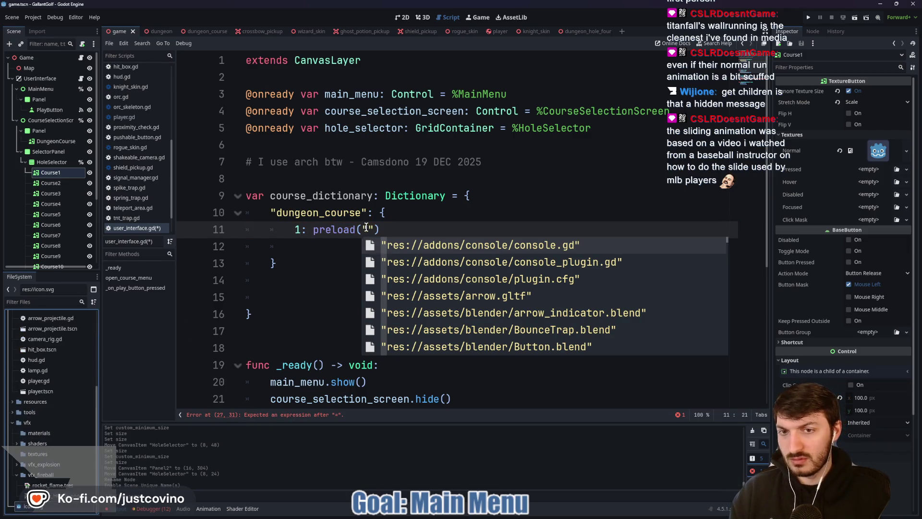
pyautogui.press('Escape')
pyautogui.write('res://icon.svg')
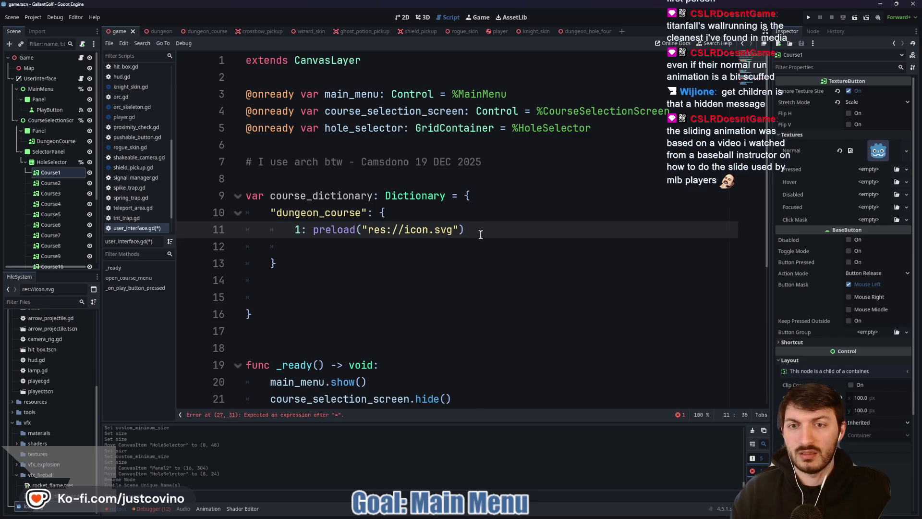
pyautogui.click(481, 230)
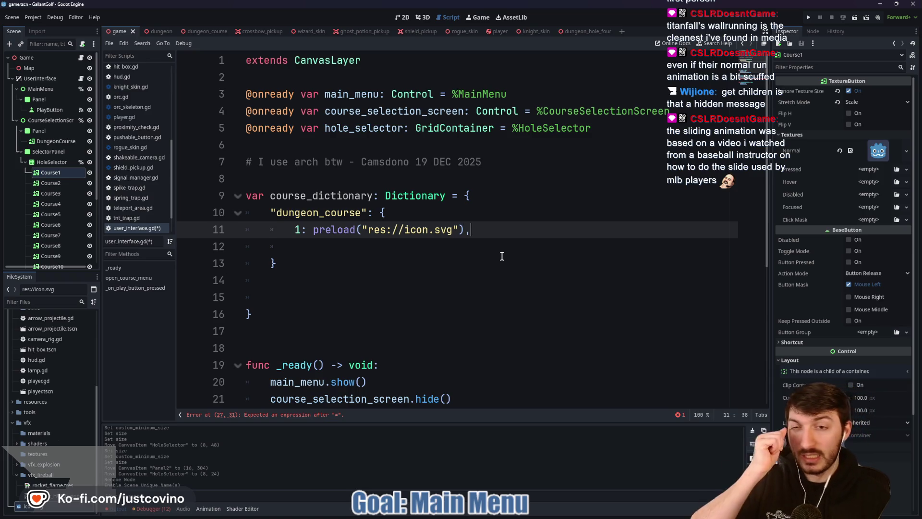
# Step: Select the hole 1 preload entry text for copying, leaving the caret at its end
pyautogui.scroll(-5, 502, 256)
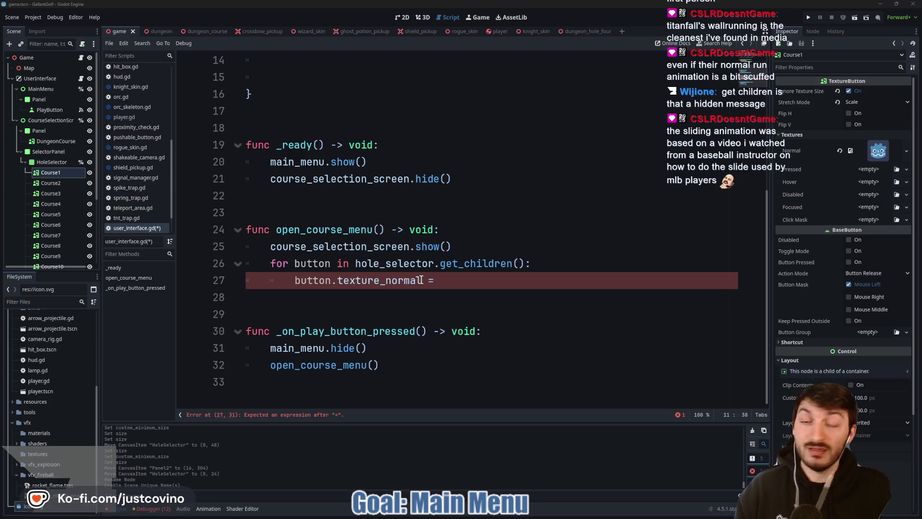
pyautogui.scroll(2, 379, 250)
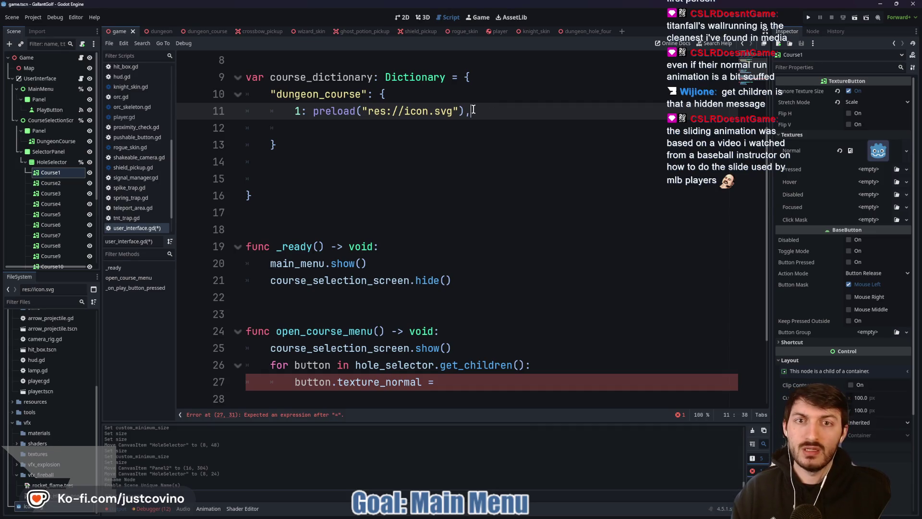
pyautogui.moveTo(474, 110); pyautogui.dragTo(229, 117)
pyautogui.click(492, 109)
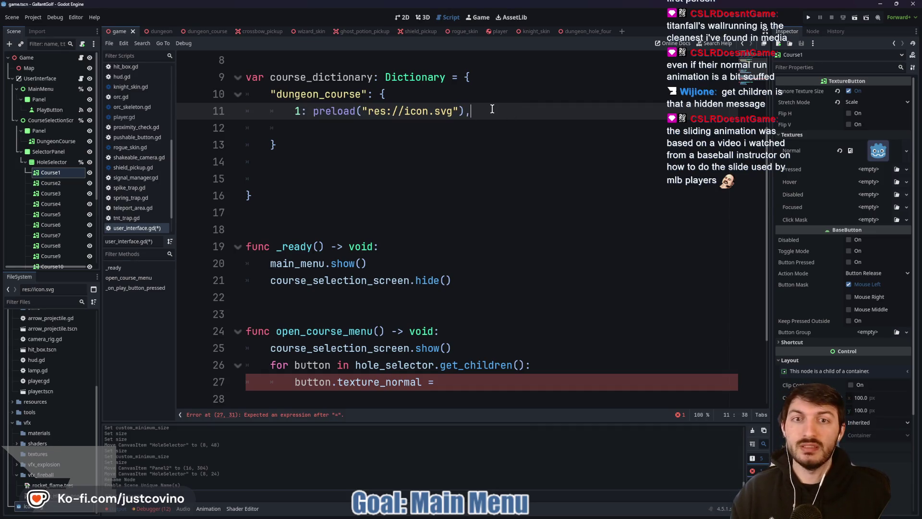
pyautogui.hotkey('ctrl', 'shift', 'Left')
pyautogui.hotkey('ctrl', 'shift', 'Left')
pyautogui.hotkey('ctrl', 'shift', 'Left')
pyautogui.hotkey('ctrl', 'c')
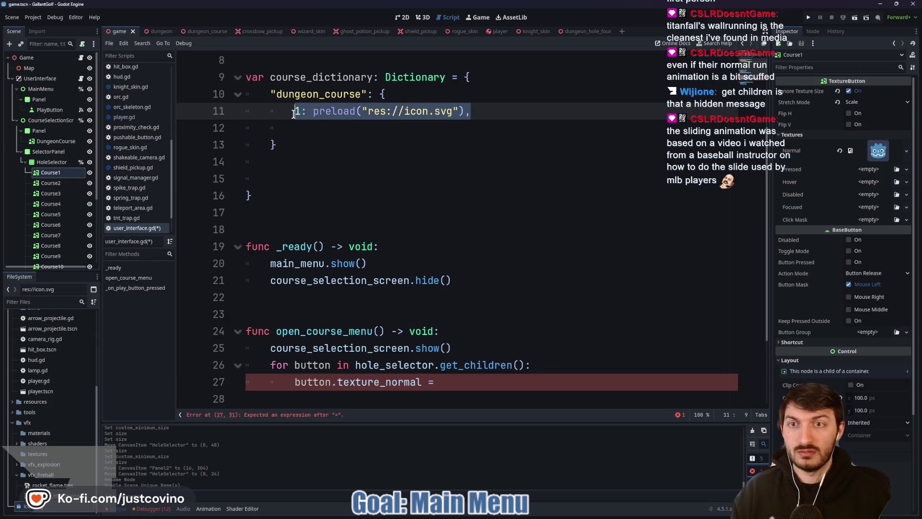
pyautogui.click(494, 111)
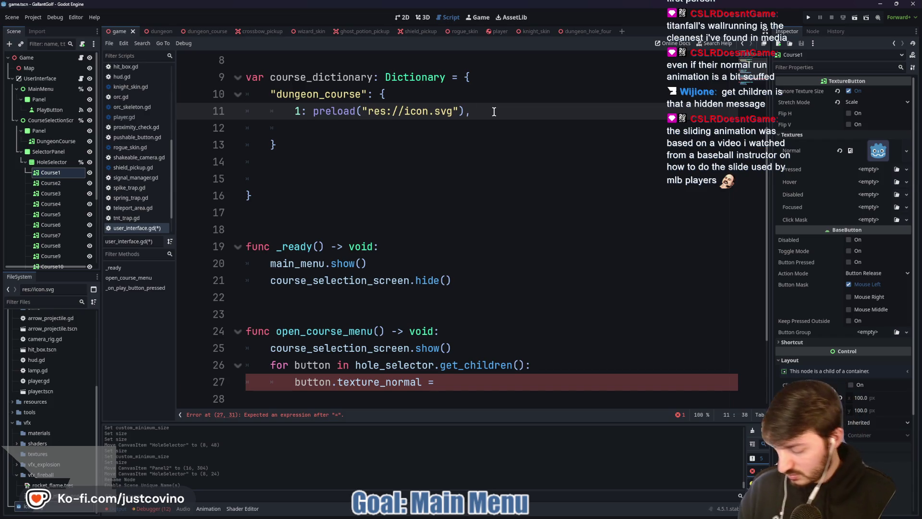
# Step: Paste copies of the hole 1 entry until fifteen entries exist
pyautogui.press('Return')
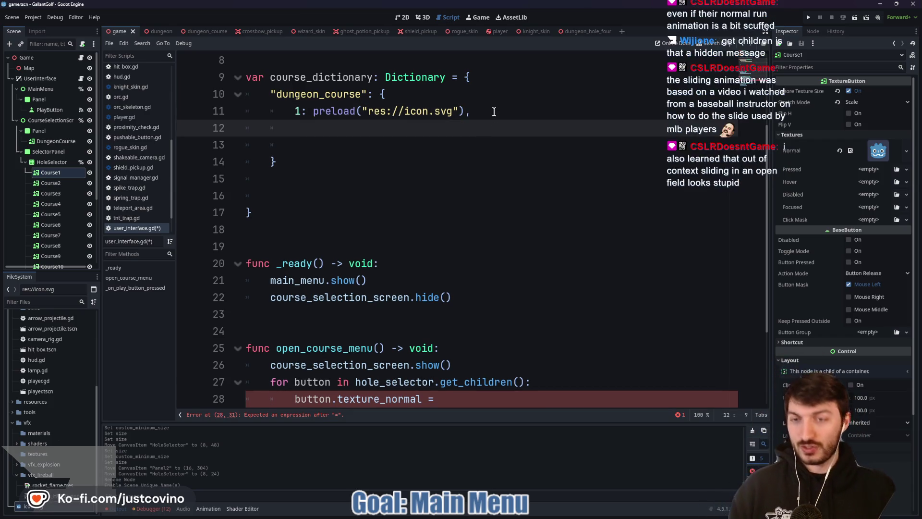
pyautogui.hotkey('ctrl', 'v')
pyautogui.press('Return')
pyautogui.hotkey('ctrl', 'v')
pyautogui.press('Return')
pyautogui.hotkey('ctrl', 'v')
pyautogui.press('Return')
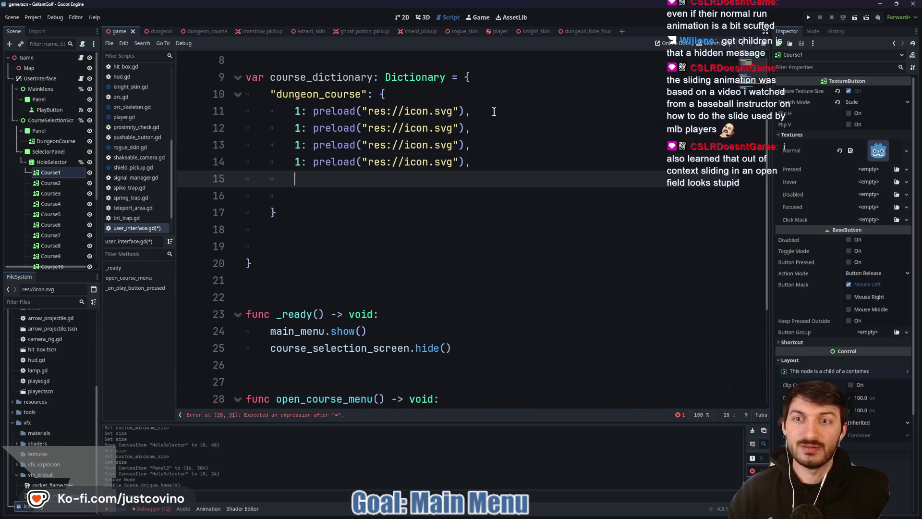
pyautogui.write('1: preload("res://icon.svg"), \t\t1: preload("res://icon.svg"),')
pyautogui.press('Return')
pyautogui.hotkey('ctrl', 'v')
pyautogui.hotkey('ctrl', 'v')
pyautogui.hotkey('ctrl', 'v')
pyautogui.hotkey('ctrl', 'v')
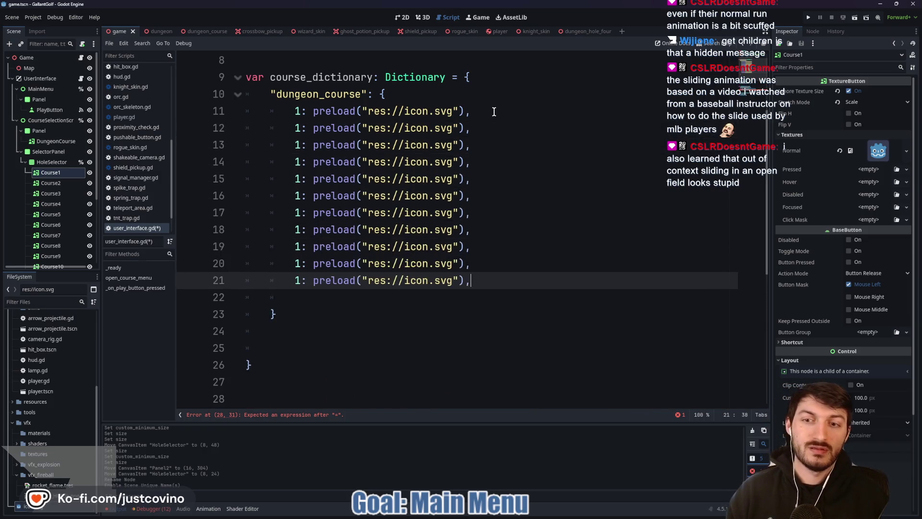
pyautogui.hotkey('ctrl', 'v')
pyautogui.hotkey('ctrl', 'v')
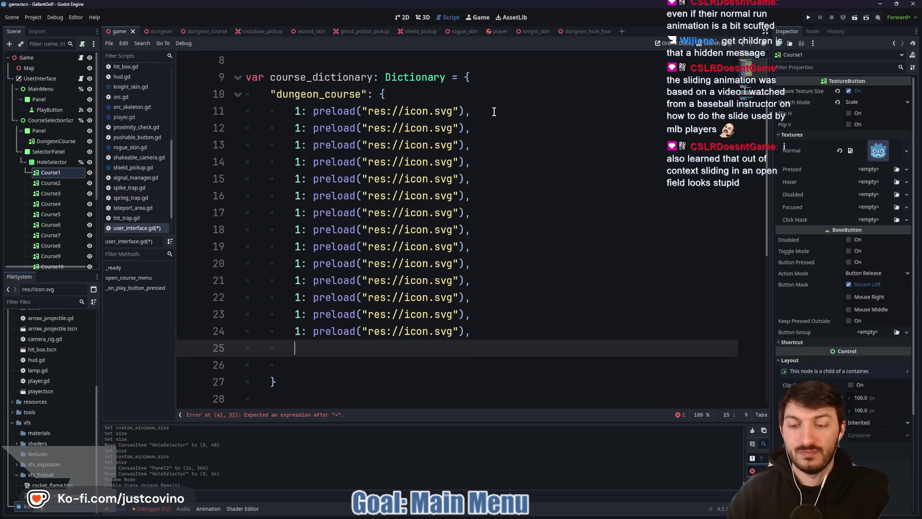
# Step: Renumber the copied entries' keys 2 through 9
pyautogui.click(298, 127)
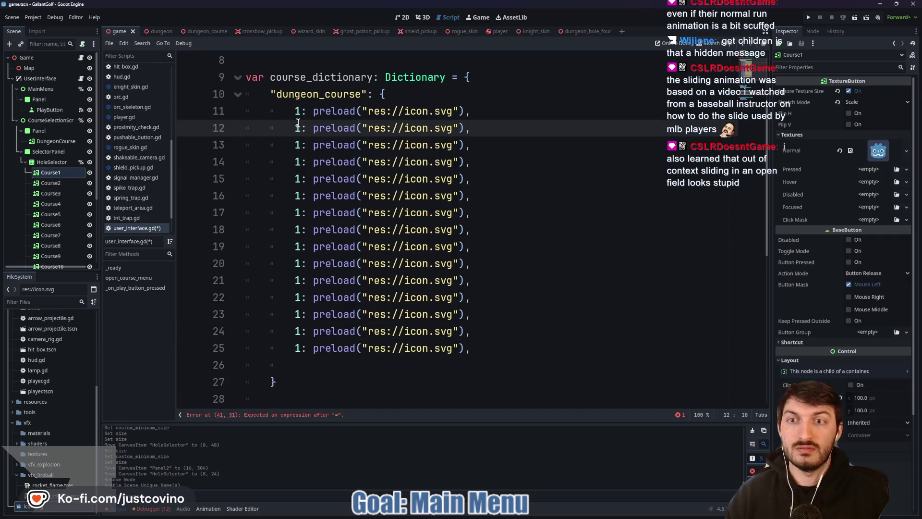
pyautogui.press('BackSpace')
pyautogui.write('2')
pyautogui.click(298, 144)
pyautogui.press('BackSpace')
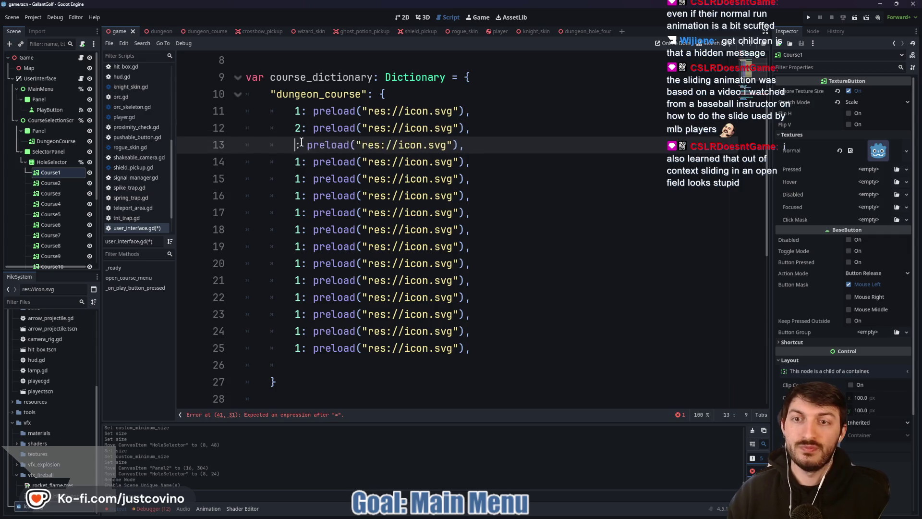
pyautogui.write('3')
pyautogui.click(300, 161)
pyautogui.press('BackSpace')
pyautogui.write('4')
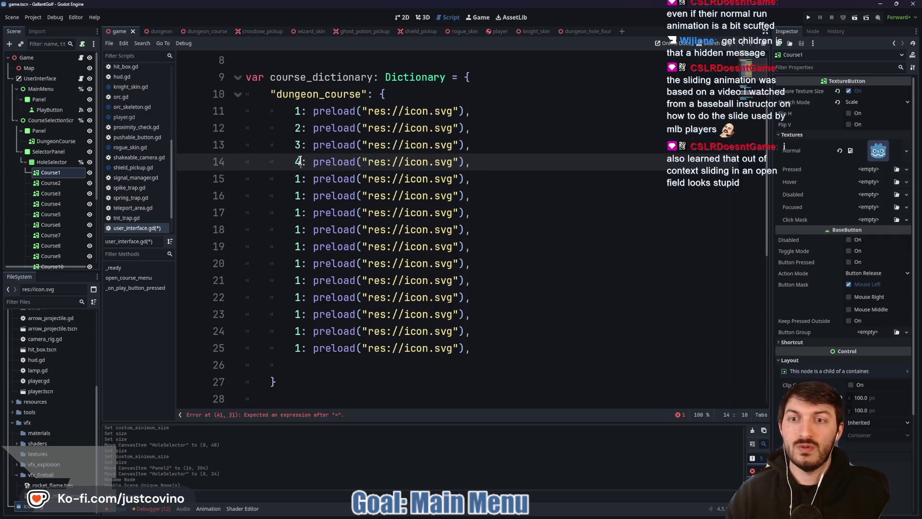
pyautogui.click(302, 175)
pyautogui.press('BackSpace')
pyautogui.write('5')
pyautogui.click(305, 195)
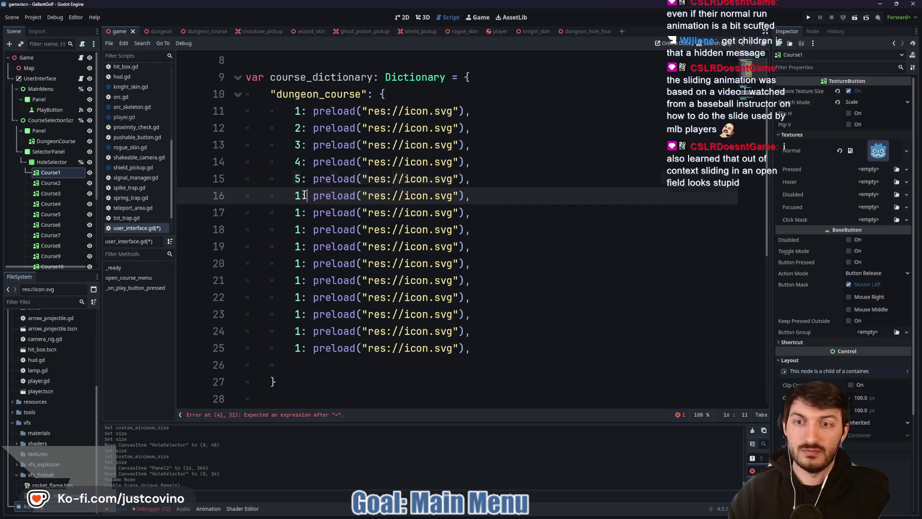
pyautogui.press('BackSpace')
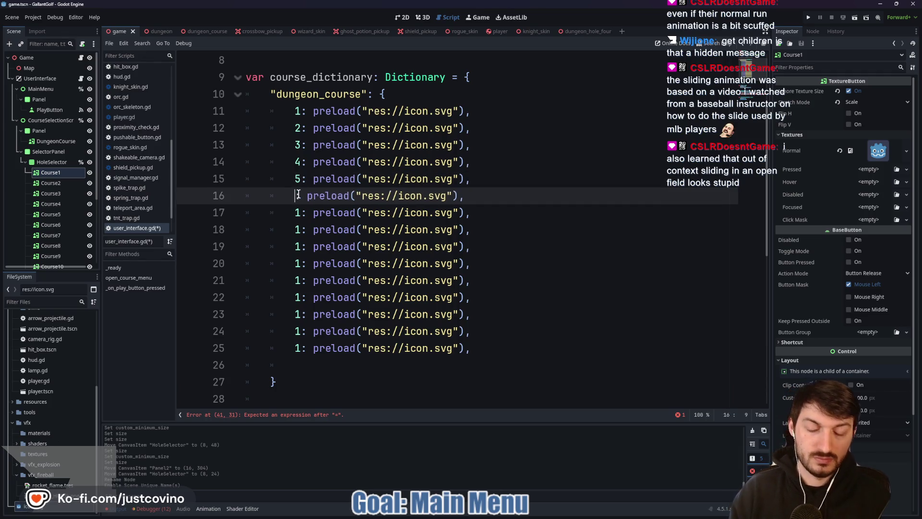
pyautogui.write('6:')
pyautogui.click(300, 212)
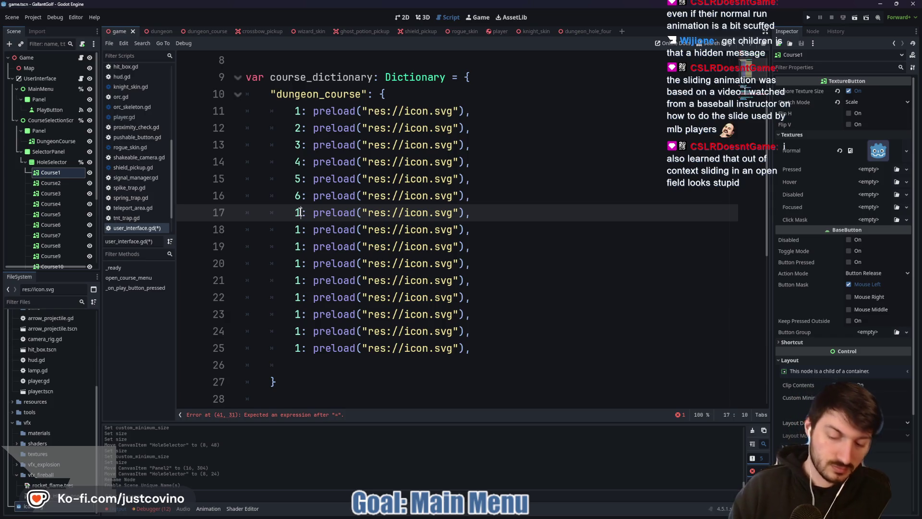
pyautogui.click(299, 230)
pyautogui.press('BackSpace')
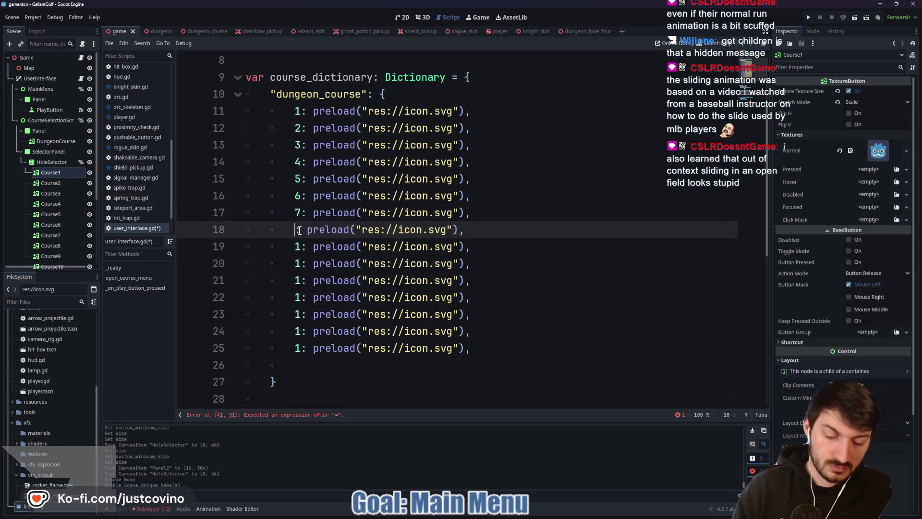
pyautogui.write('8:')
pyautogui.click(300, 243)
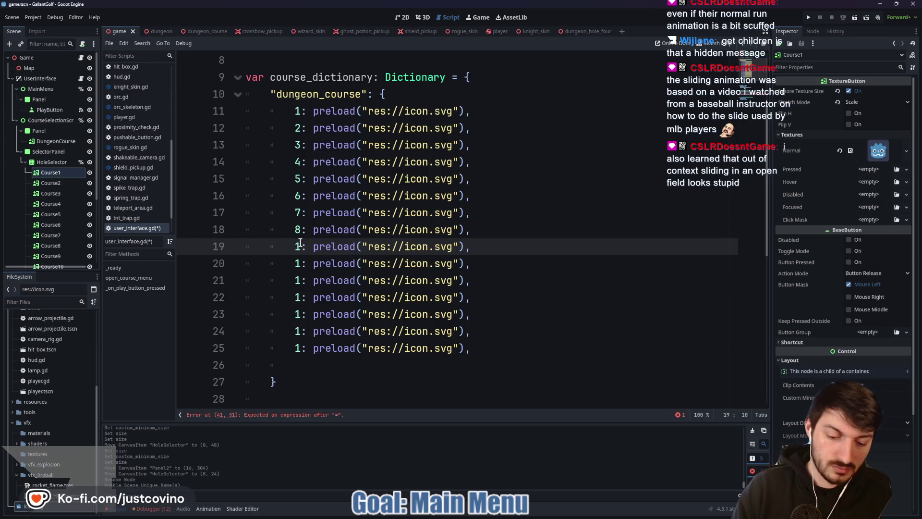
pyautogui.press('BackSpace')
pyautogui.write('9')
# Step: Change the remaining keys to 10 through 15 and check the hole 15 entry
pyautogui.click(299, 261)
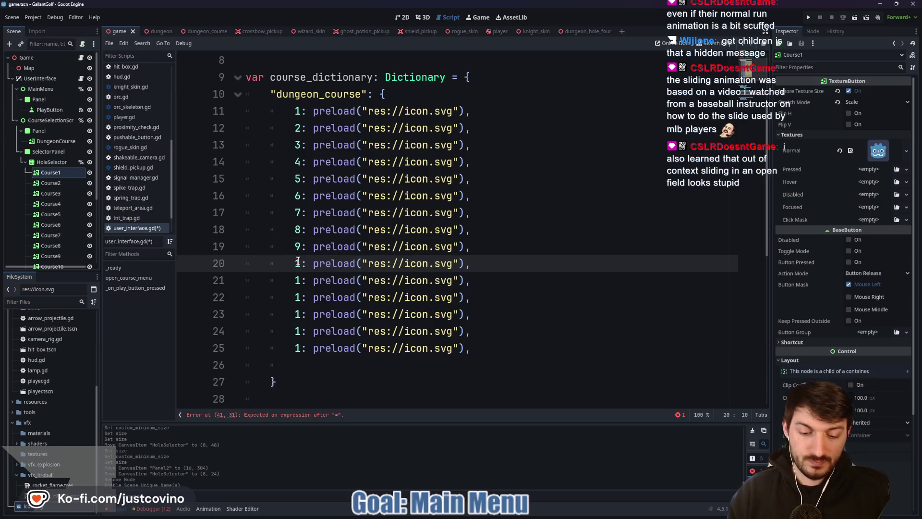
pyautogui.write('0')
pyautogui.click(299, 278)
pyautogui.write('1')
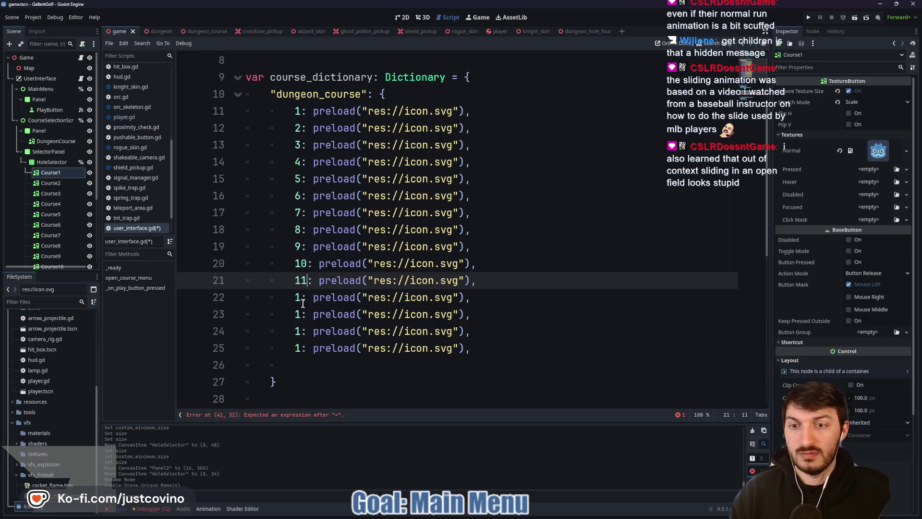
pyautogui.click(303, 298)
pyautogui.write('2')
pyautogui.click(302, 316)
pyautogui.write('3')
pyautogui.click(299, 331)
pyautogui.write('4')
pyautogui.click(300, 348)
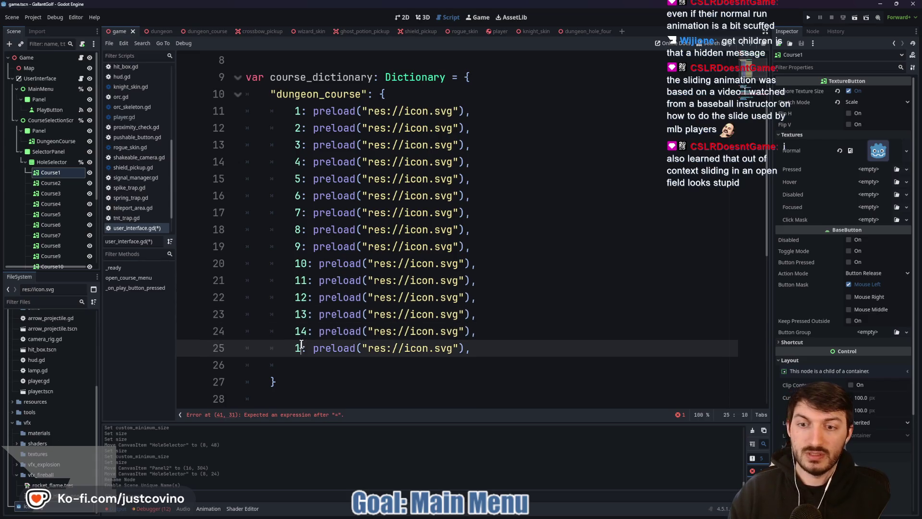
pyautogui.write('5')
pyautogui.moveTo(478, 348)
pyautogui.mouseDown()
pyautogui.moveTo(272, 348)
pyautogui.moveTo(294, 348)
pyautogui.mouseUp()
pyautogui.hotkey('ctrl', 'c')
pyautogui.click(315, 361)
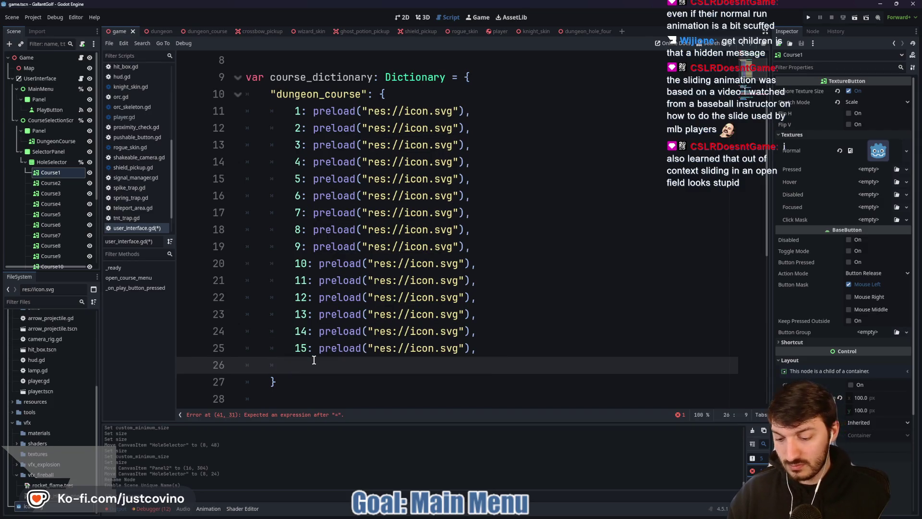
pyautogui.hotkey('ctrl', 'v')
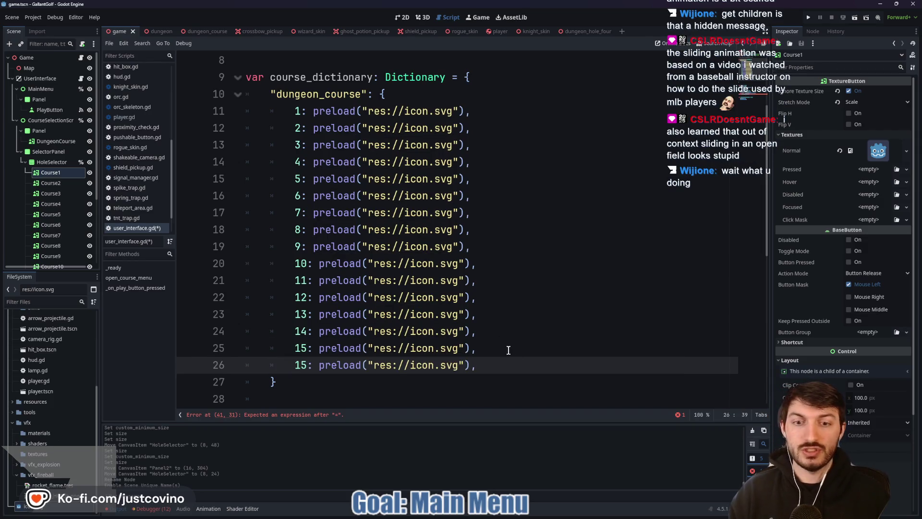
pyautogui.moveTo(495, 364)
pyautogui.mouseDown()
pyautogui.moveTo(226, 247)
pyautogui.moveTo(225, 261)
pyautogui.mouseUp()
pyautogui.press('BackSpace')
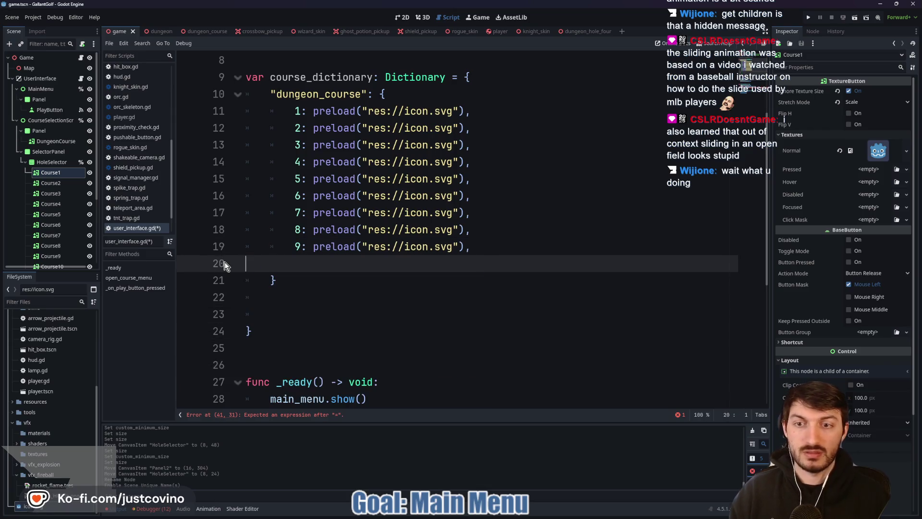
pyautogui.press('BackSpace')
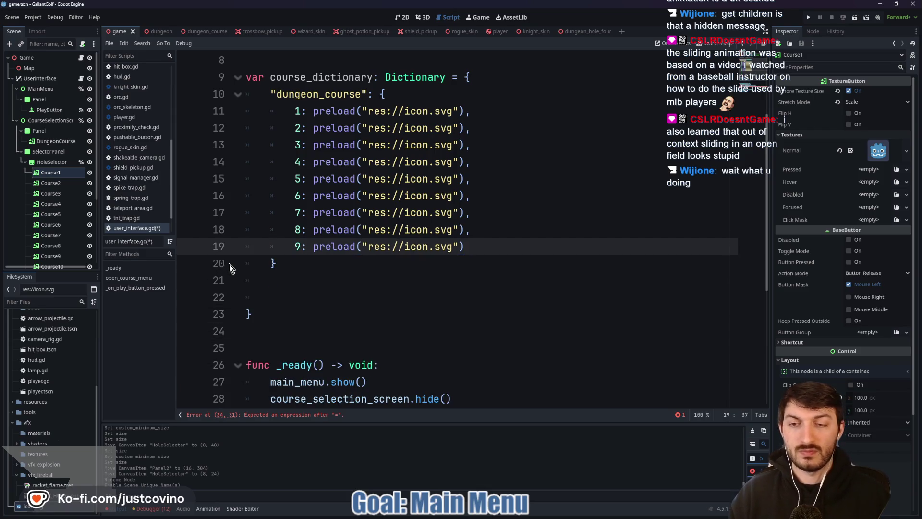
pyautogui.click(347, 279)
pyautogui.hotkey('ctrl', 's')
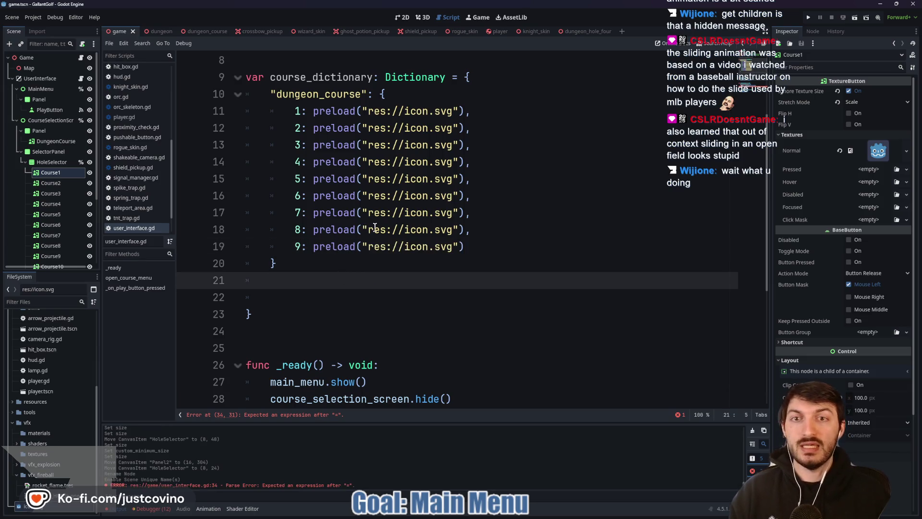
pyautogui.moveTo(376, 230)
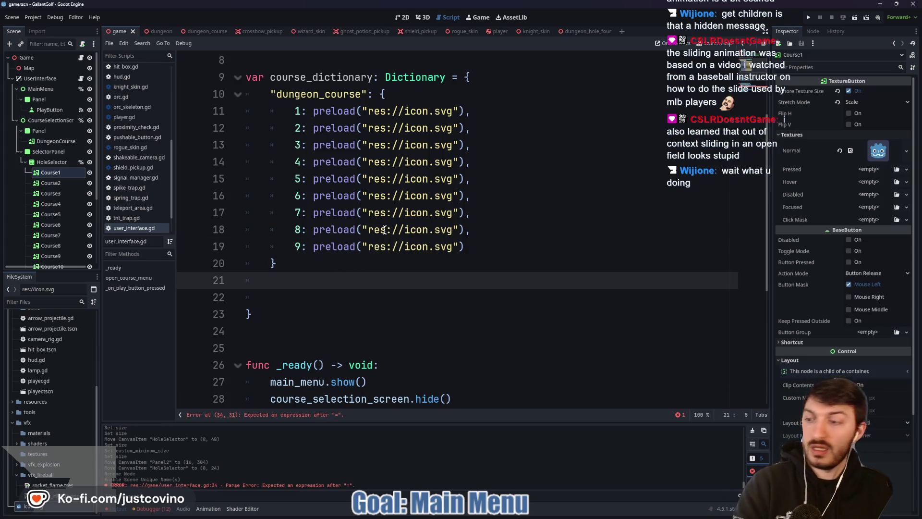
pyautogui.rightClick(340, 56)
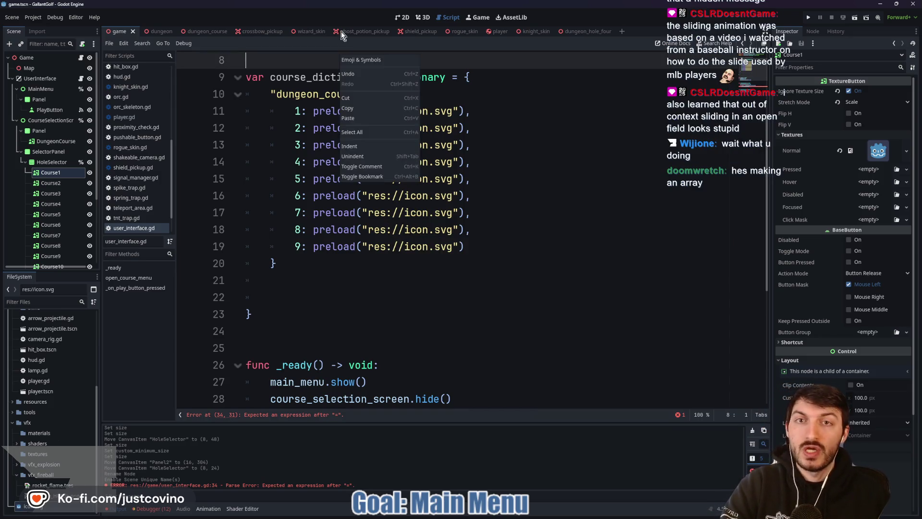
pyautogui.click(508, 204)
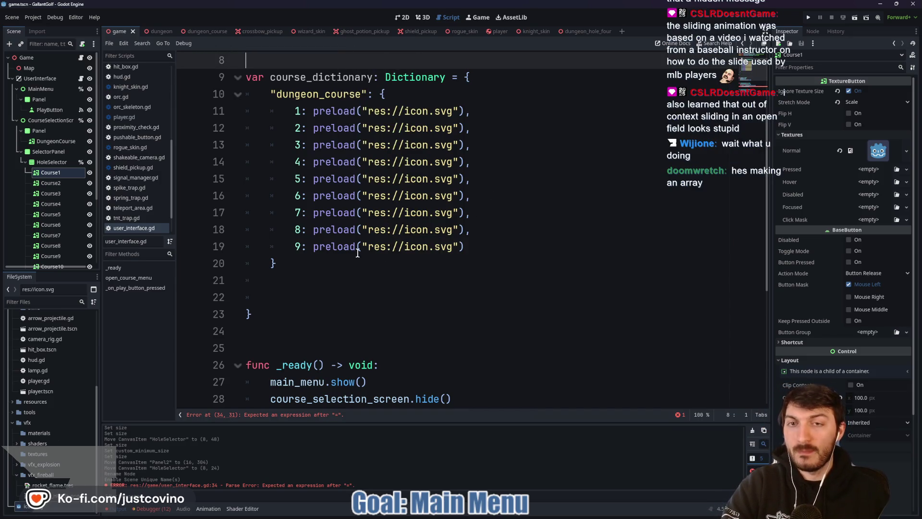
pyautogui.click(260, 283)
pyautogui.press('BackSpace')
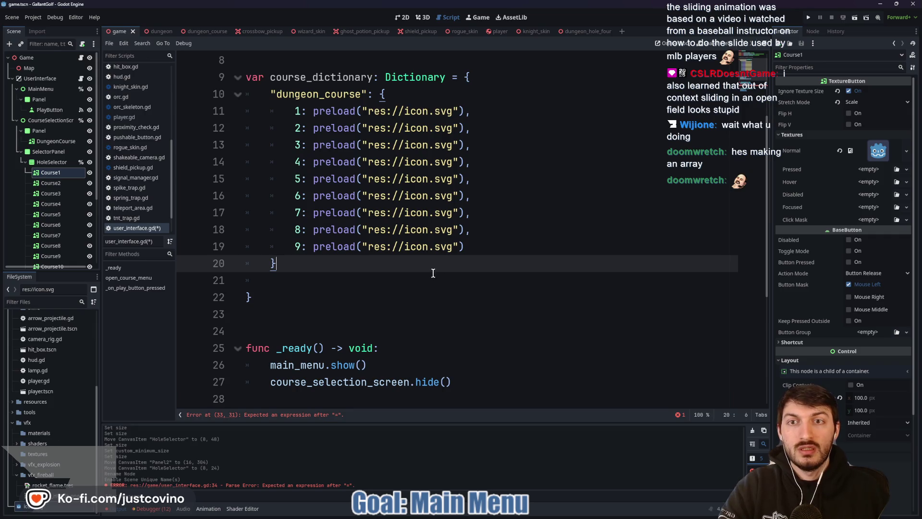
pyautogui.scroll(1, 435, 273)
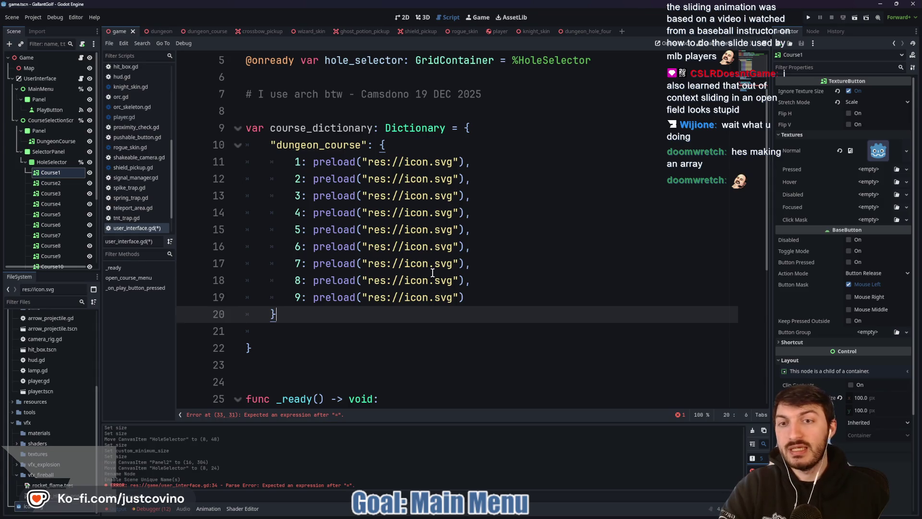
pyautogui.doubleClick(319, 145)
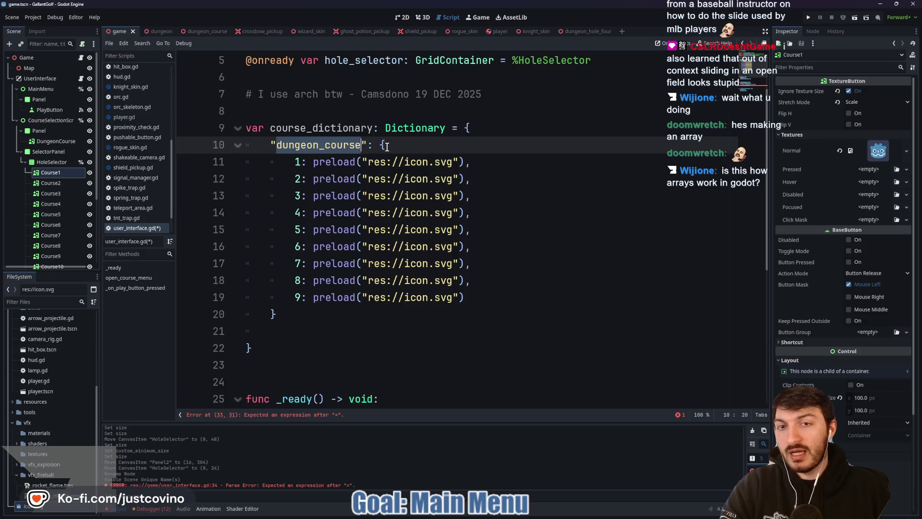
# Step: Move the caret from the dungeon_course line down to empty line 24 in user_interface.gd
pyautogui.click(384, 145)
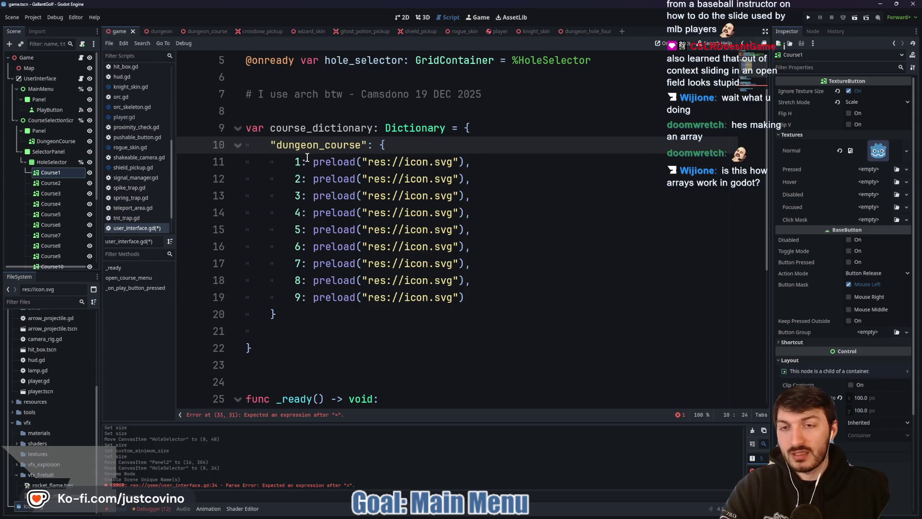
pyautogui.moveTo(312, 163)
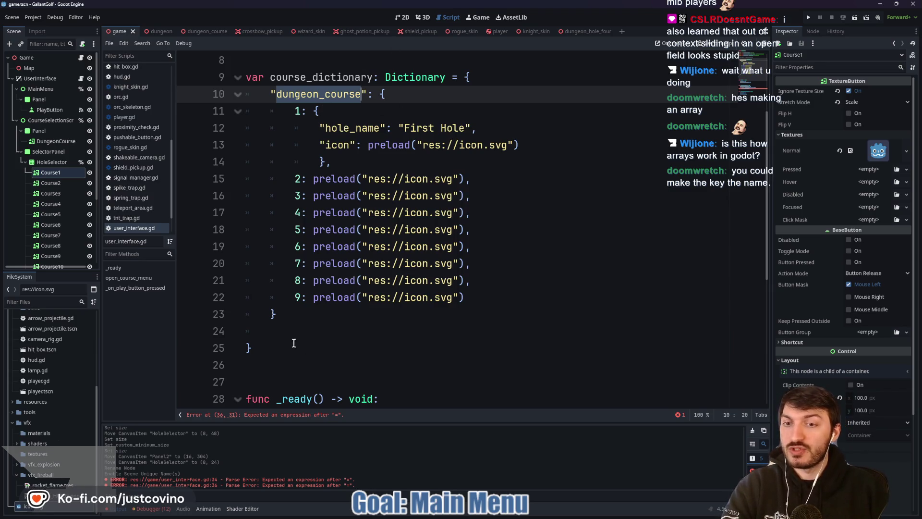
pyautogui.click(276, 329)
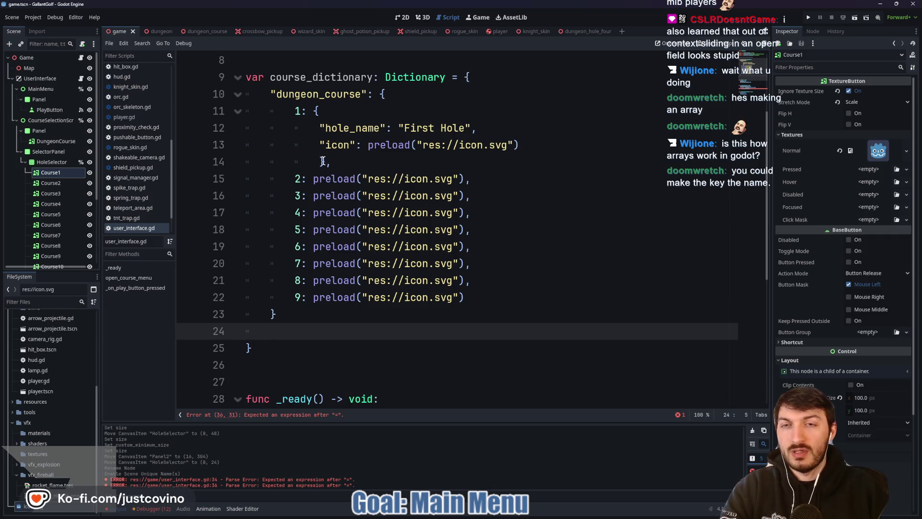
# Step: Open dungeon_course.gd and scroll its holes_dictionary, placing the caret after hole 1's closing brace
pyautogui.click(199, 33)
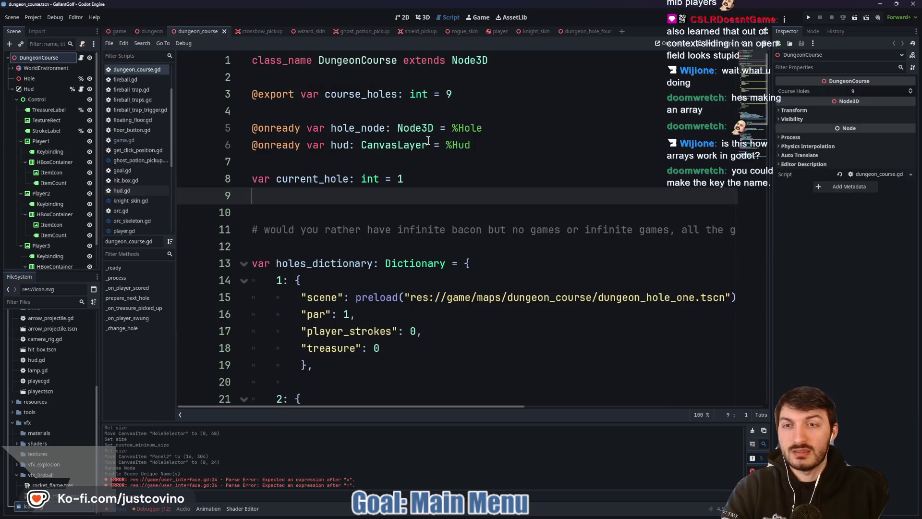
pyautogui.scroll(-3, 431, 185)
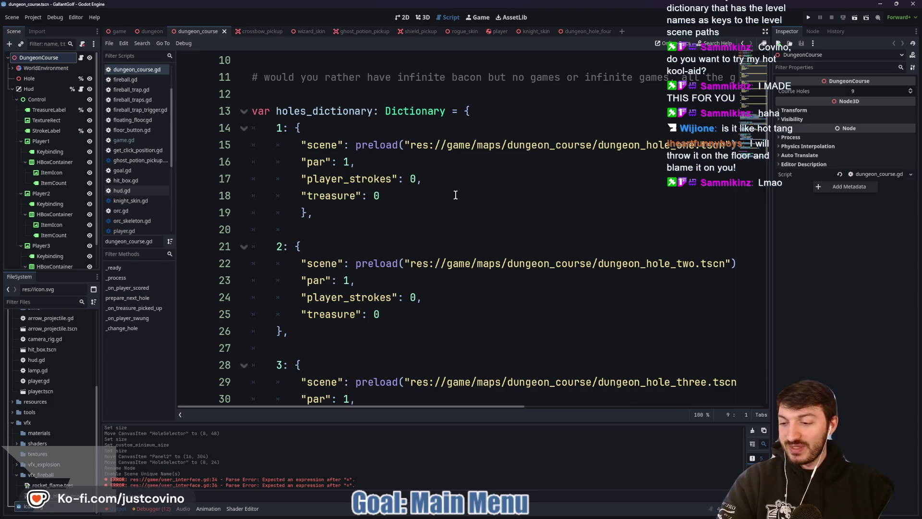
pyautogui.click(436, 213)
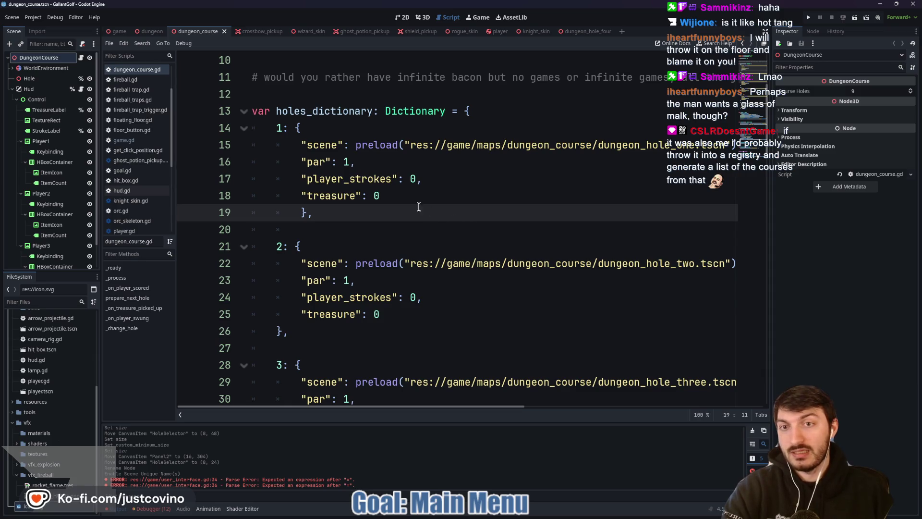
pyautogui.scroll(-1, 326, 161)
pyautogui.scroll(4, 326, 163)
pyautogui.scroll(-1, 371, 180)
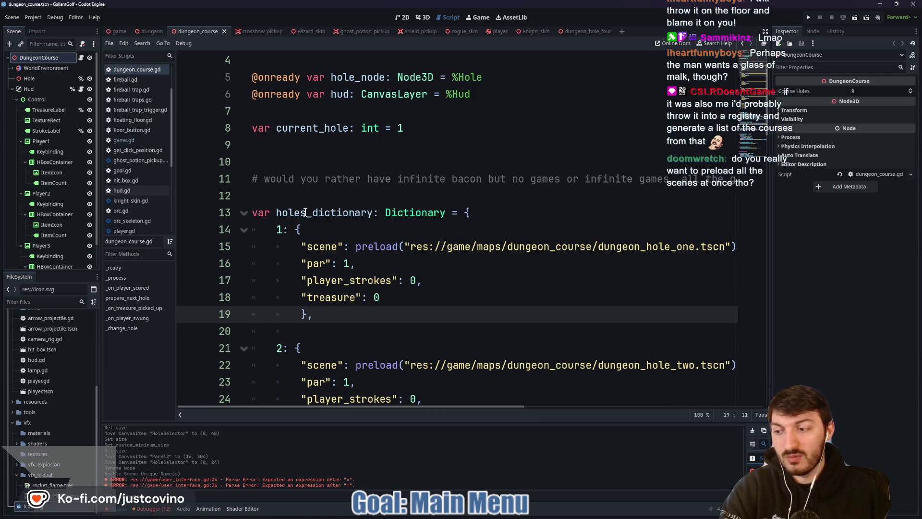
pyautogui.doubleClick(305, 212)
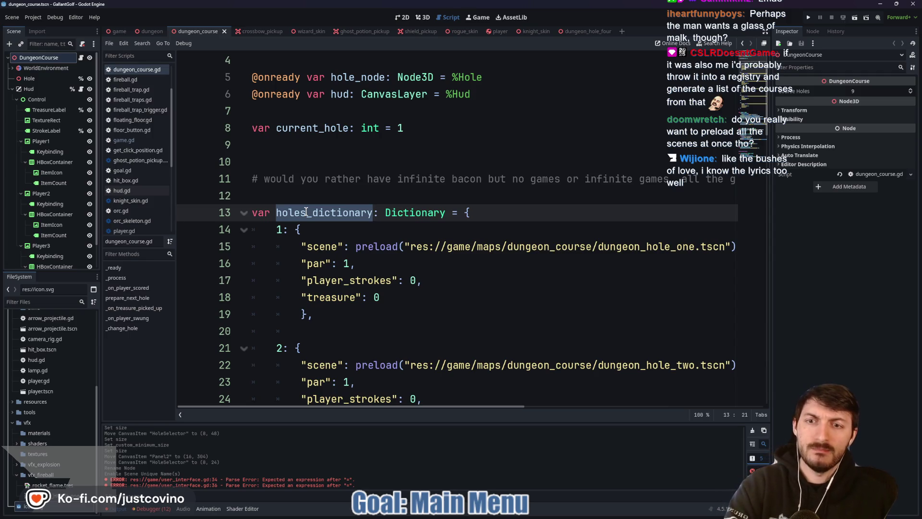
pyautogui.scroll(-1, 308, 212)
pyautogui.moveTo(295, 178); pyautogui.dragTo(418, 299)
pyautogui.click(416, 249)
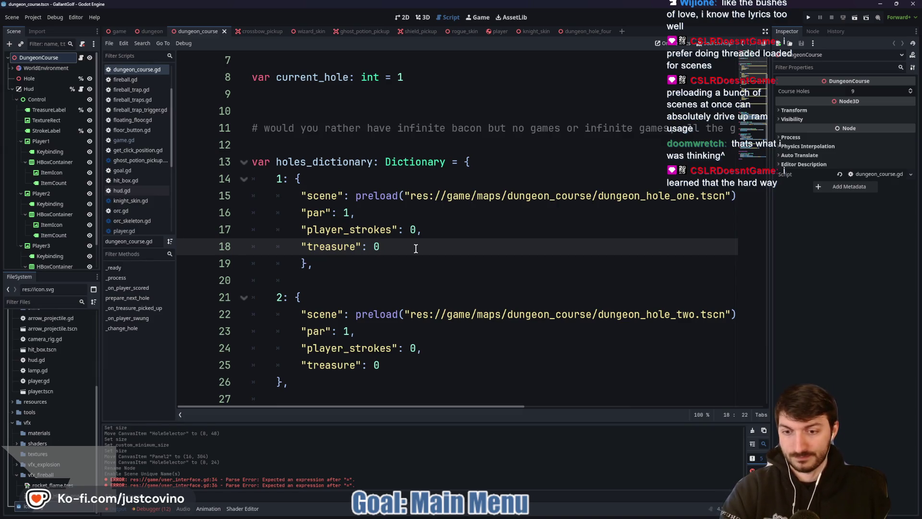
pyautogui.scroll(-6, 416, 248)
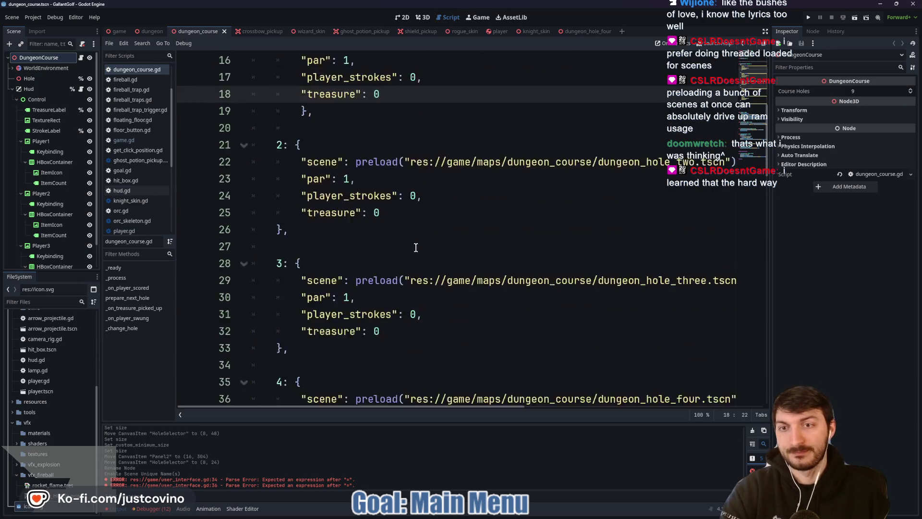
# Step: Scroll through holes_dictionary in dungeon_course.gd, then open the Background loading documentation with F5
pyautogui.scroll(6, 416, 247)
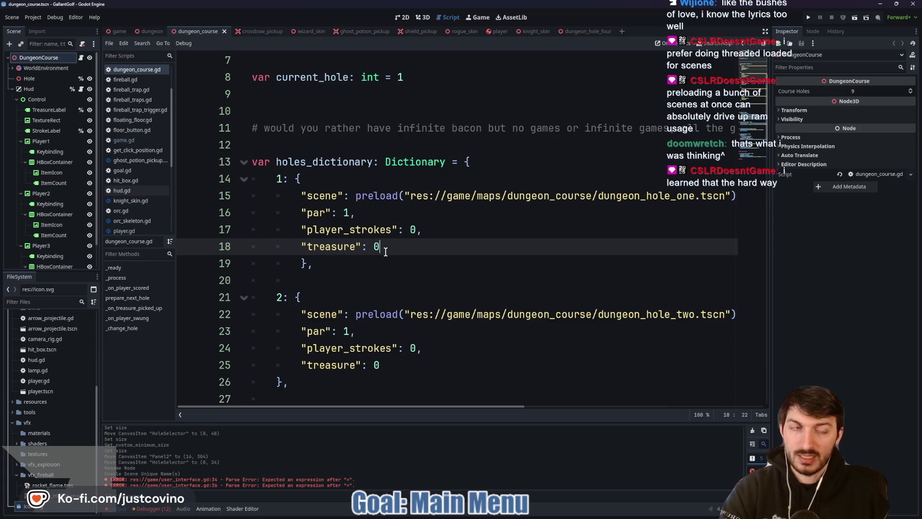
pyautogui.scroll(-6, 386, 251)
pyautogui.scroll(6, 428, 239)
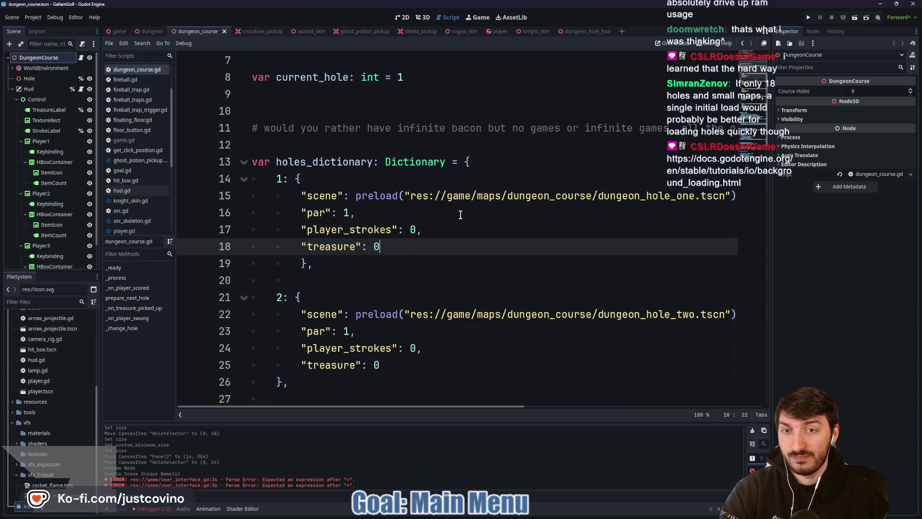
pyautogui.scroll(-12, 461, 215)
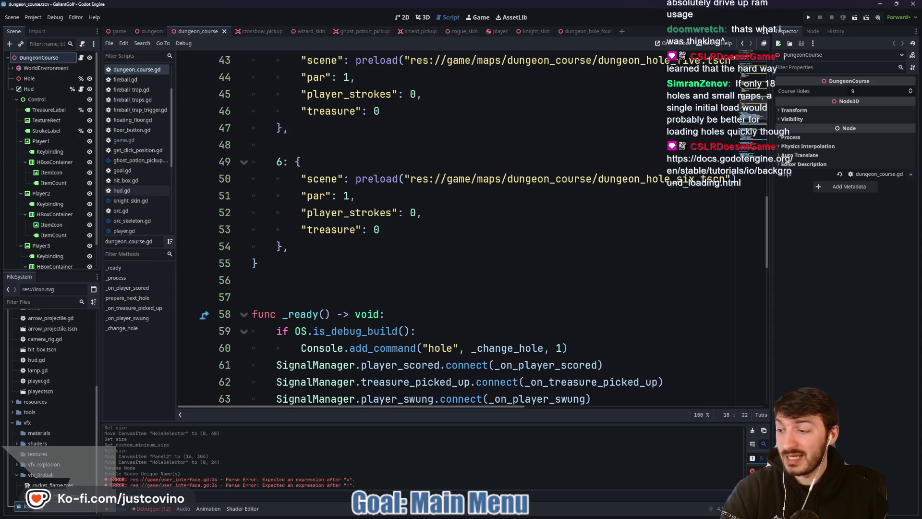
pyautogui.press('F5')
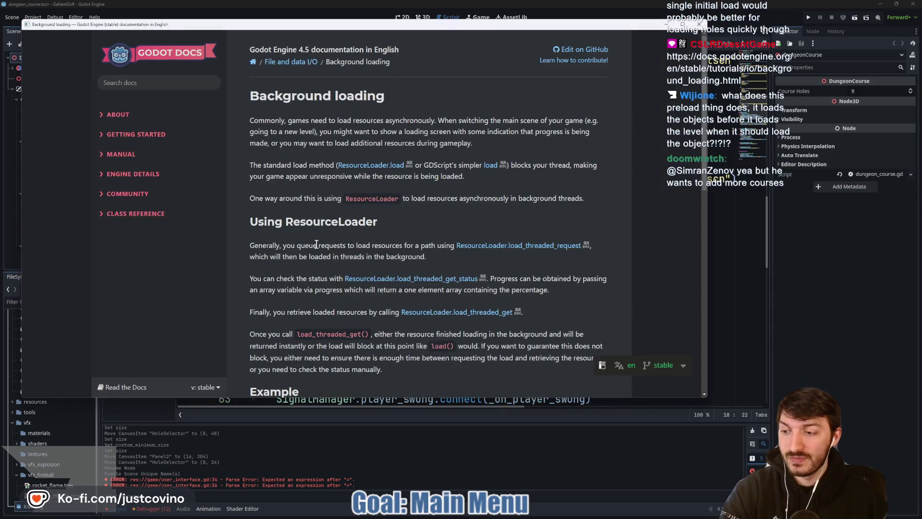
pyautogui.scroll(-1, 441, 241)
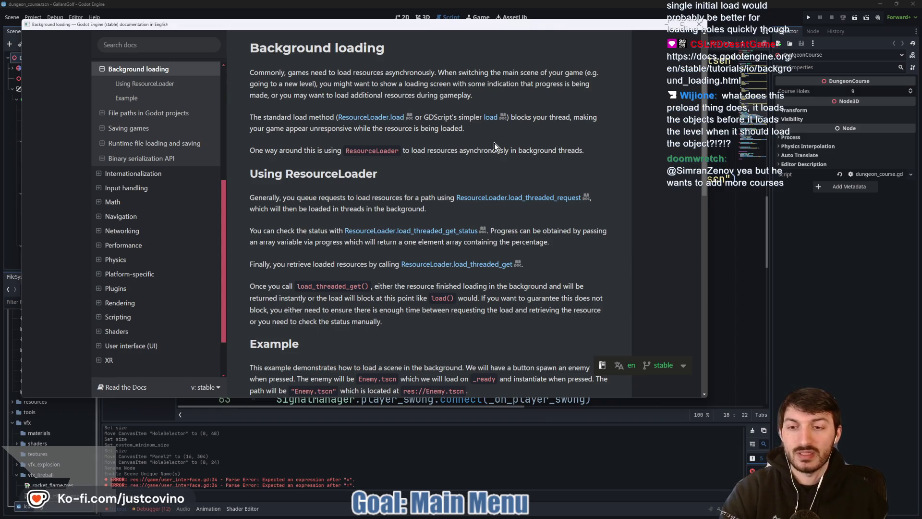
pyautogui.scroll(-1, 497, 150)
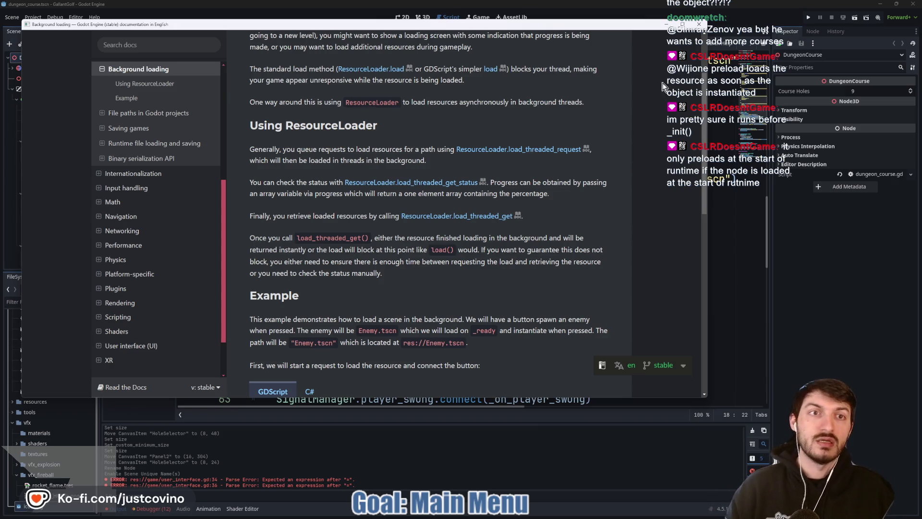
# Step: Close the docs, review holes_dictionary and _ready() in dungeon_course.gd, then switch to the dungeon scene
pyautogui.click(699, 24)
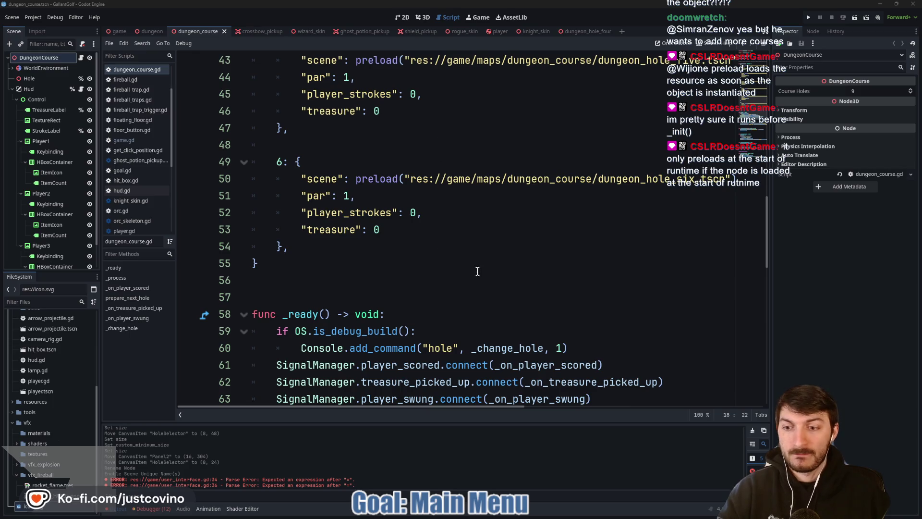
pyautogui.scroll(-3, 468, 274)
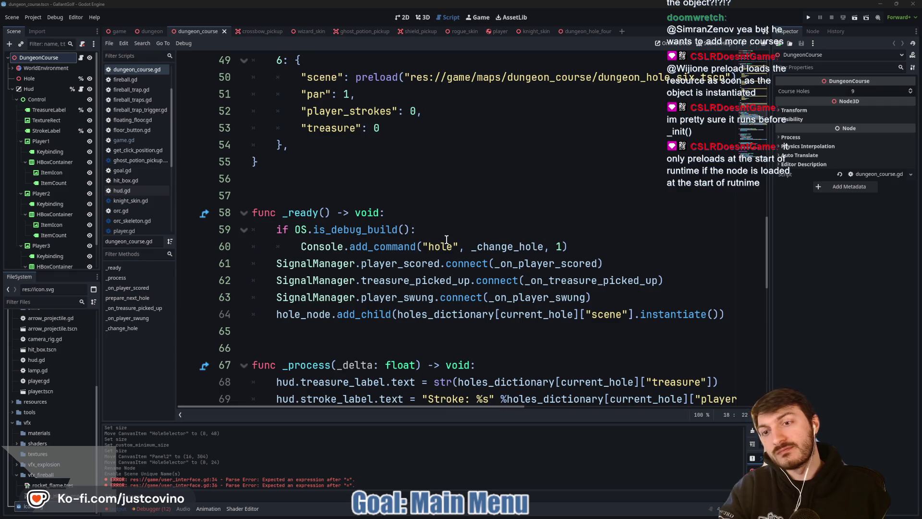
pyautogui.scroll(9, 446, 239)
pyautogui.click(462, 239)
pyautogui.scroll(15, 462, 239)
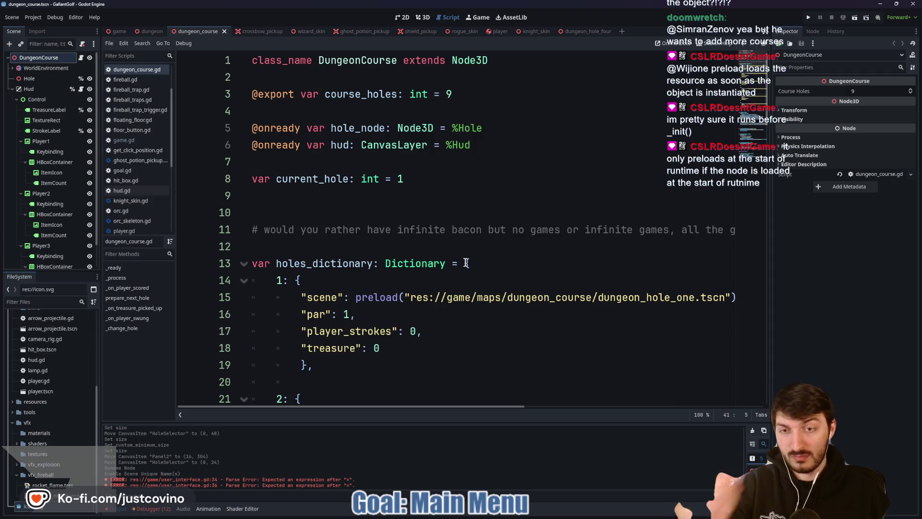
pyautogui.scroll(-5, 460, 256)
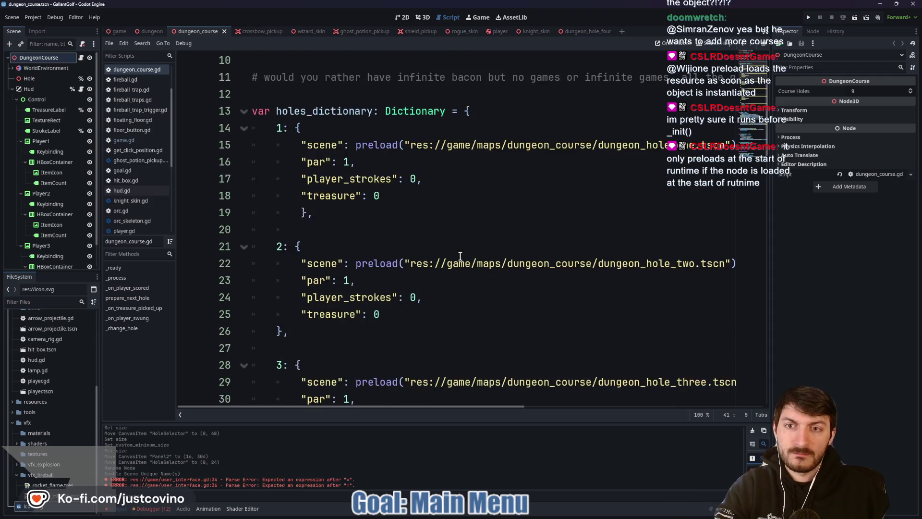
pyautogui.scroll(-7, 461, 256)
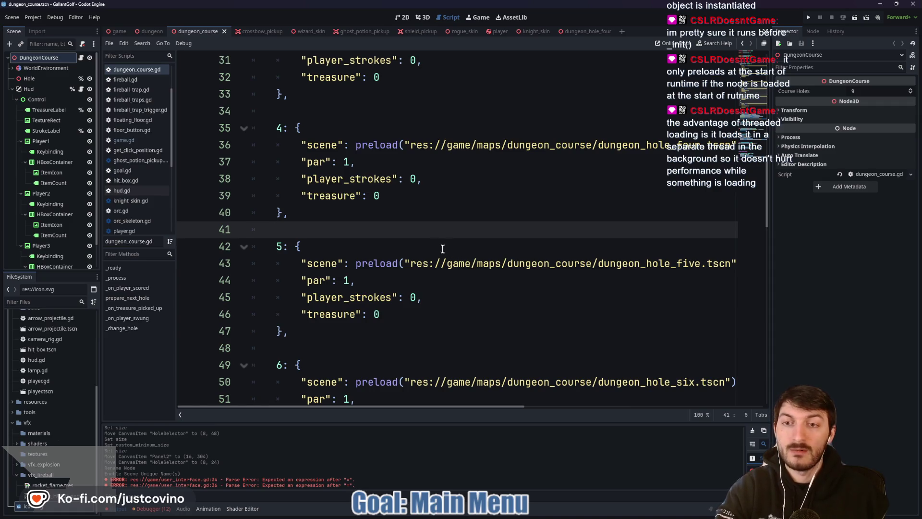
pyautogui.scroll(-5, 412, 236)
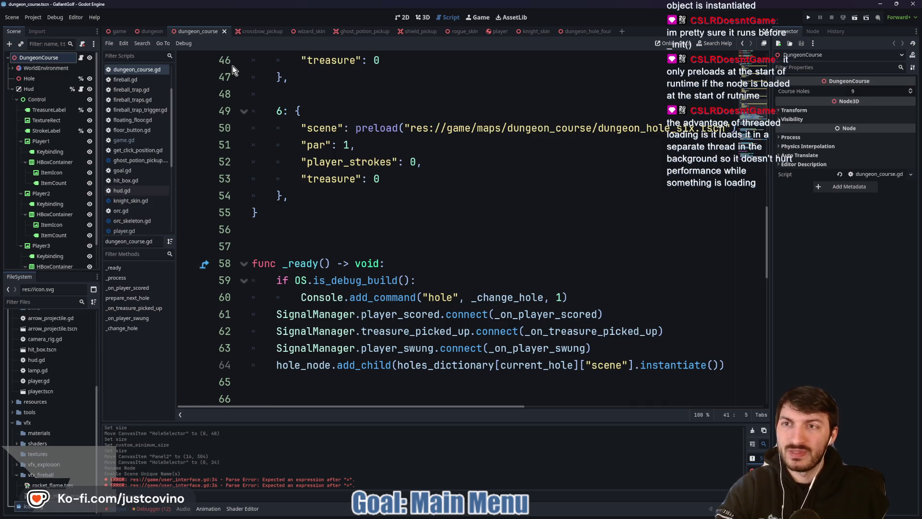
pyautogui.click(148, 31)
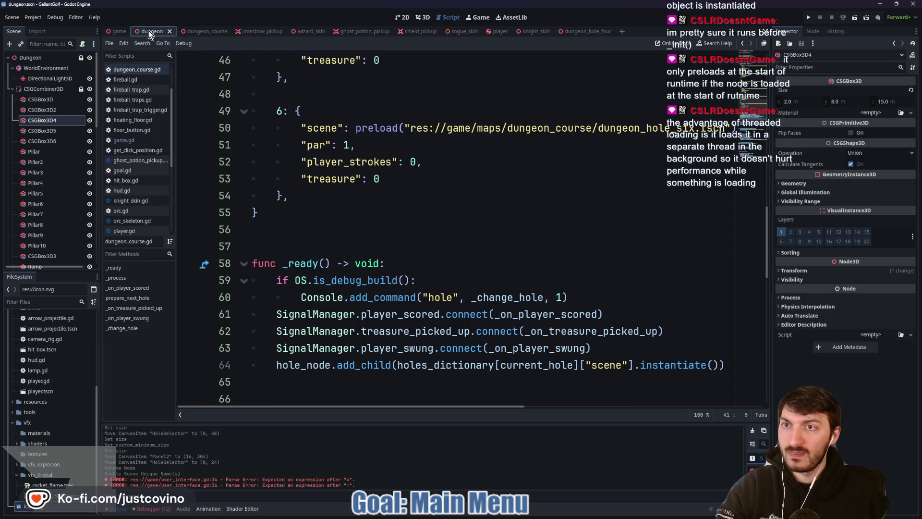
# Step: Show the game scene in the 2D view and multi-select Course10 through Course18
pyautogui.scroll(-10, 65, 168)
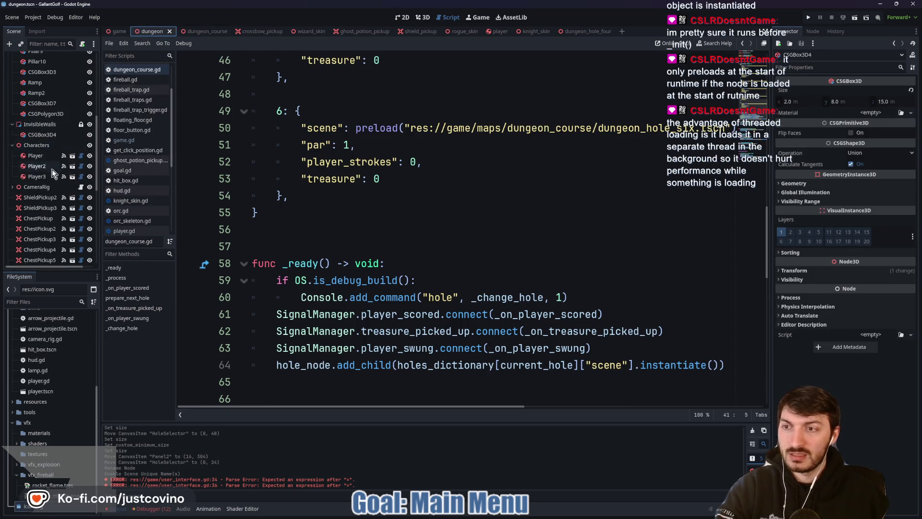
pyautogui.click(116, 31)
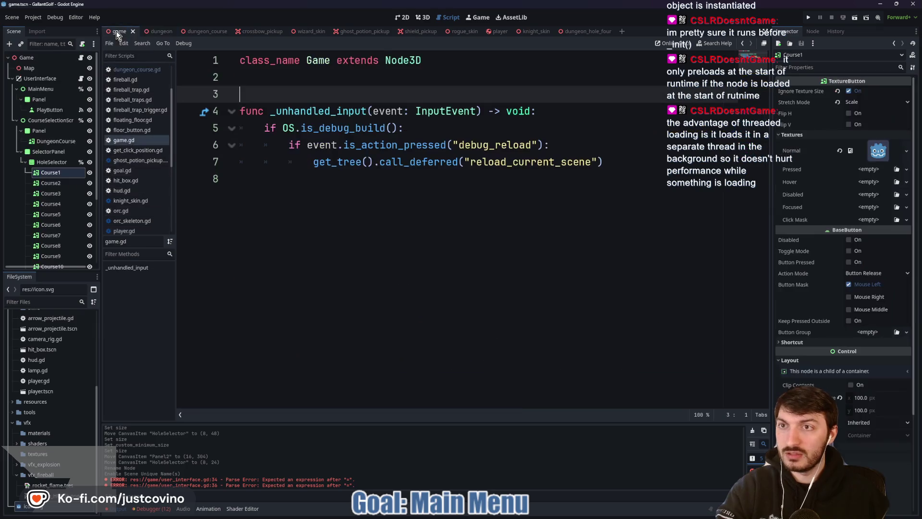
pyautogui.click(402, 17)
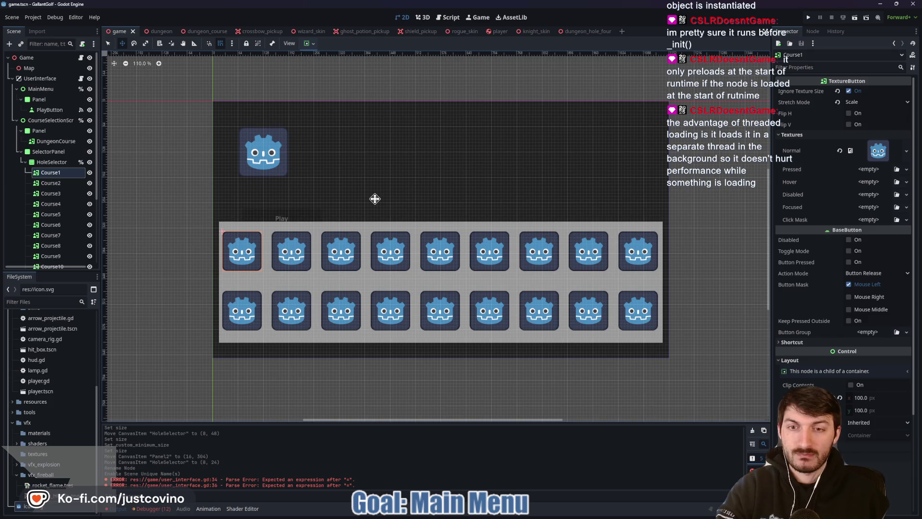
pyautogui.scroll(-3, 75, 201)
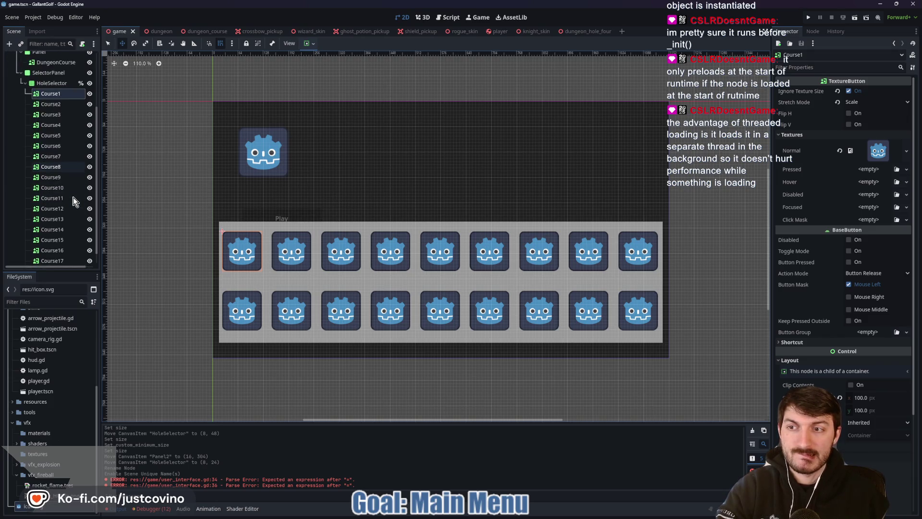
pyautogui.scroll(-1, 67, 182)
pyautogui.click(62, 177)
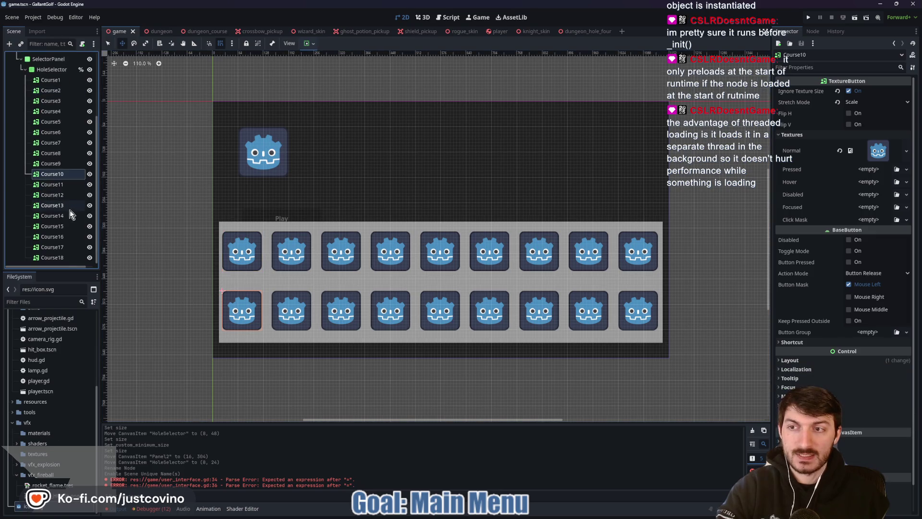
pyautogui.keyDown('shift'); pyautogui.click(60, 258); pyautogui.keyUp('shift')
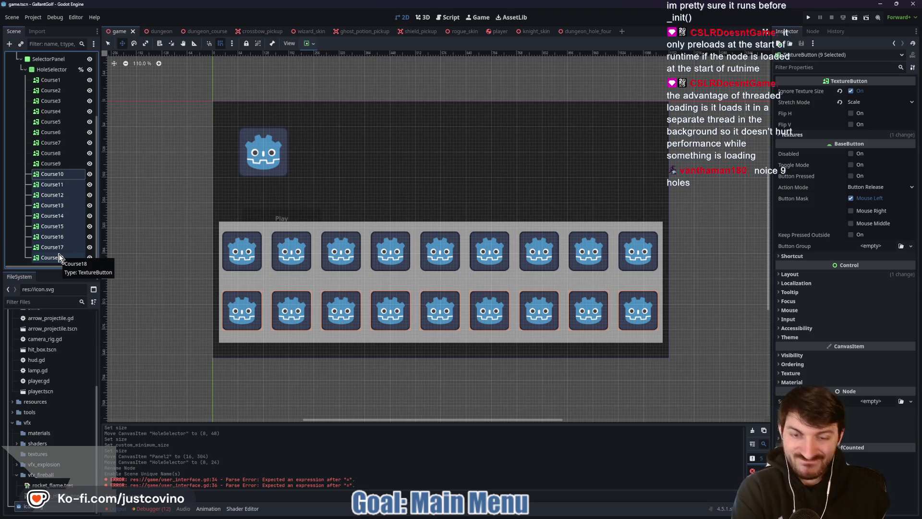
# Step: Delete the nine selected Course10–Course18 buttons and confirm the 'Delete 9 nodes?' dialog
pyautogui.press('Delete')
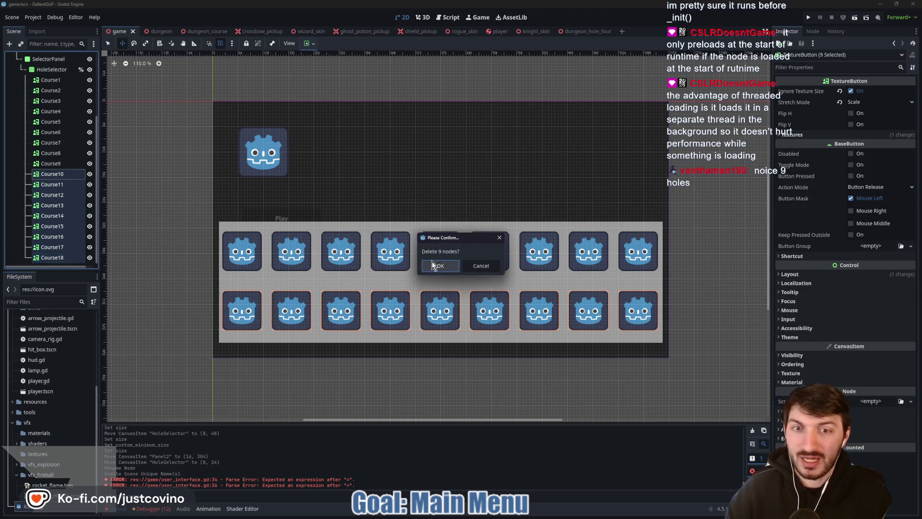
pyautogui.click(440, 266)
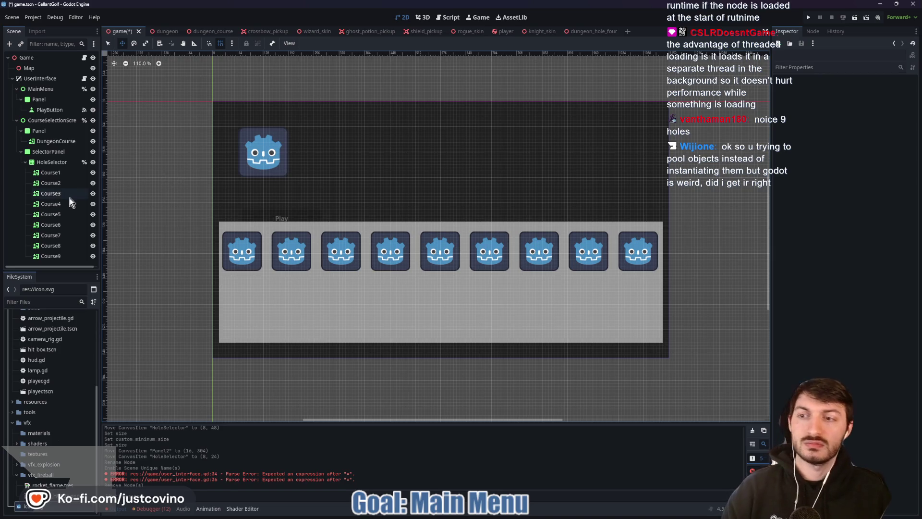
# Step: Give the HoleSelector grid a vertical separation of 4
pyautogui.click(51, 166)
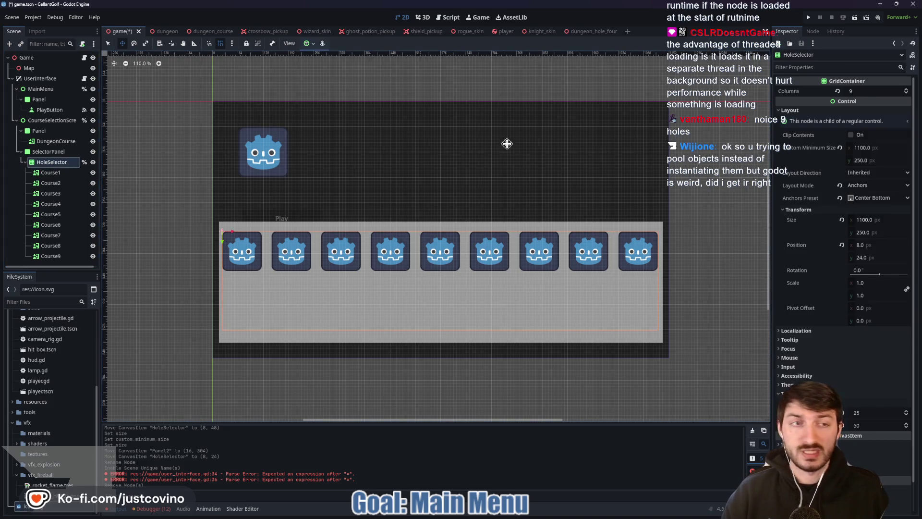
pyautogui.click(313, 44)
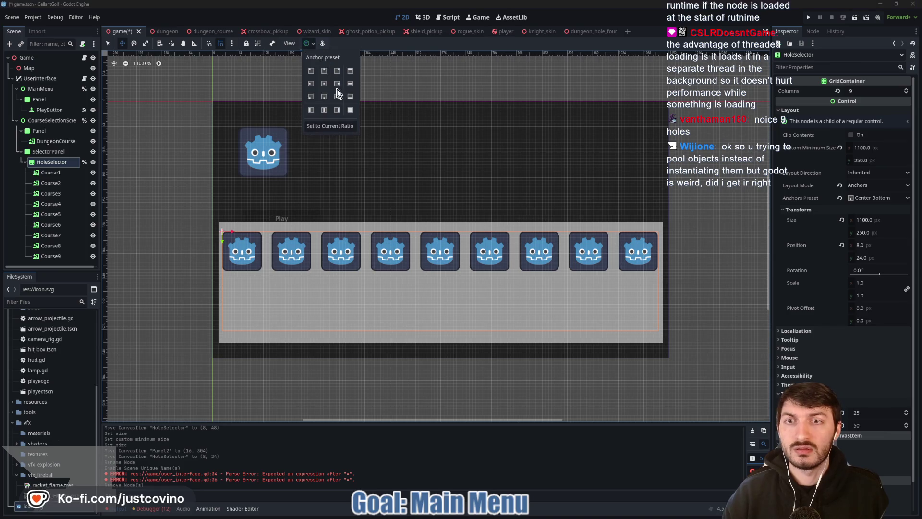
pyautogui.press('Escape')
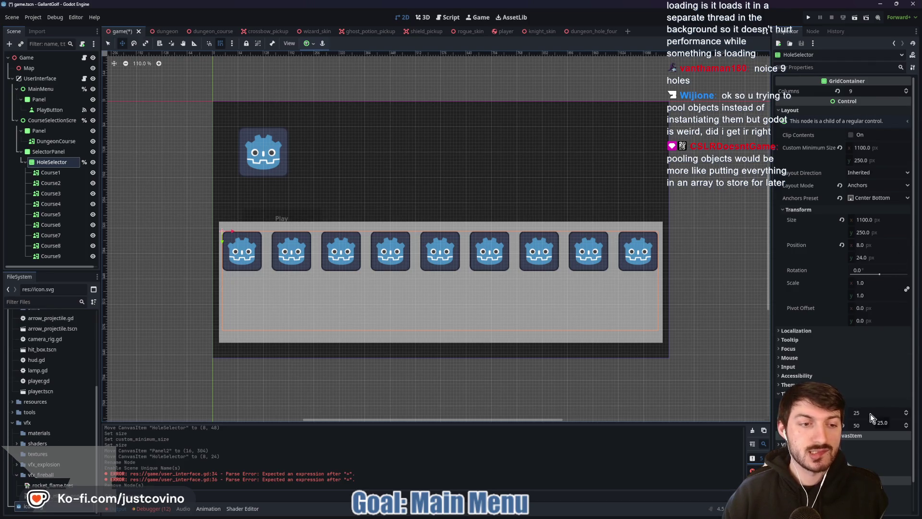
pyautogui.write('4')
pyautogui.press('Return')
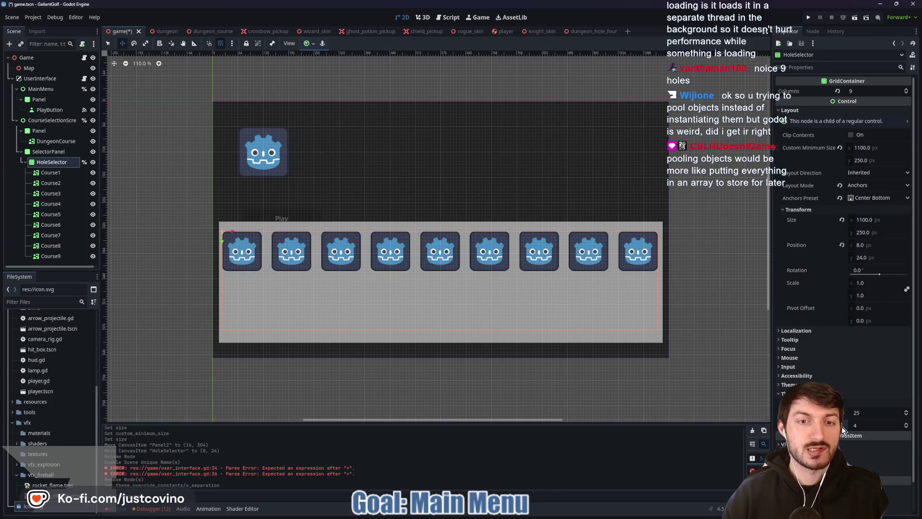
# Step: Set the grid's custom minimum height to 100 and reduce its height from 250 to 100
pyautogui.click(879, 233)
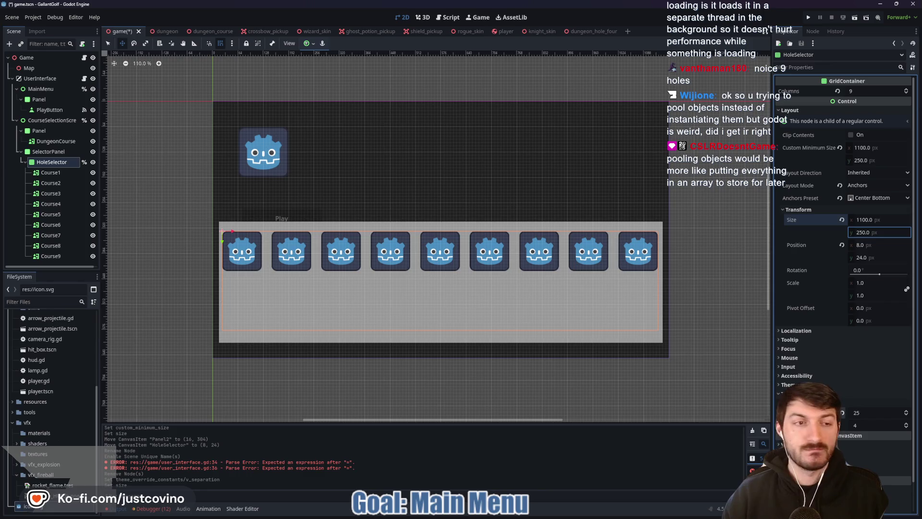
pyautogui.press('Return')
pyautogui.click(880, 160)
pyautogui.write('100')
pyautogui.moveTo(899, 232); pyautogui.dragTo(876, 232)
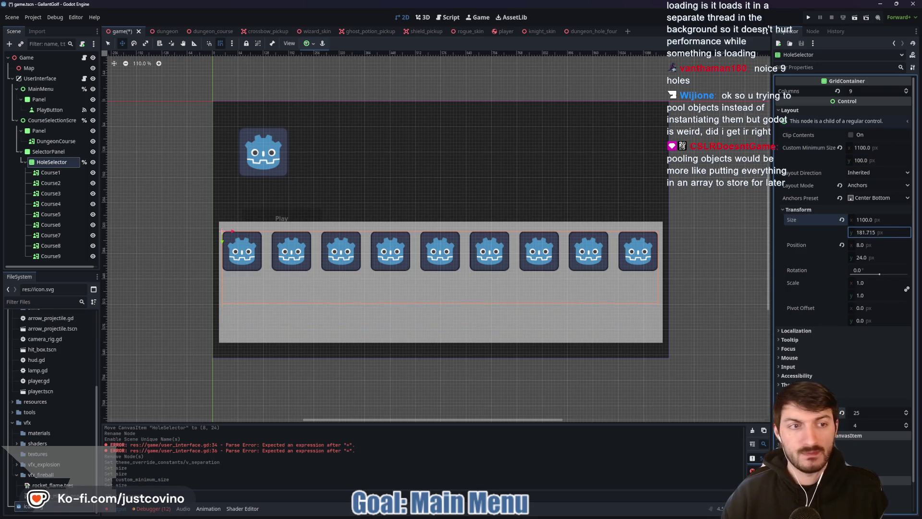
pyautogui.moveTo(877, 232); pyautogui.dragTo(875, 232)
pyautogui.click(879, 232)
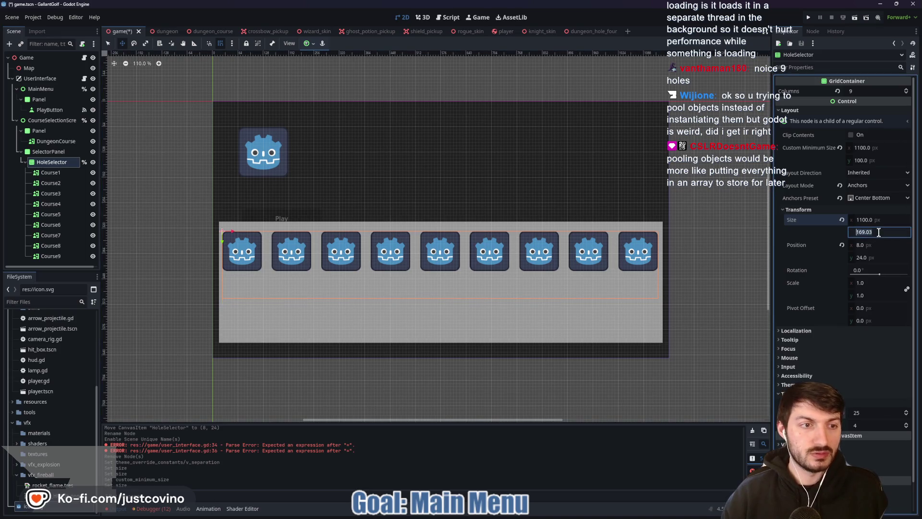
pyautogui.write('100')
pyautogui.press('Return')
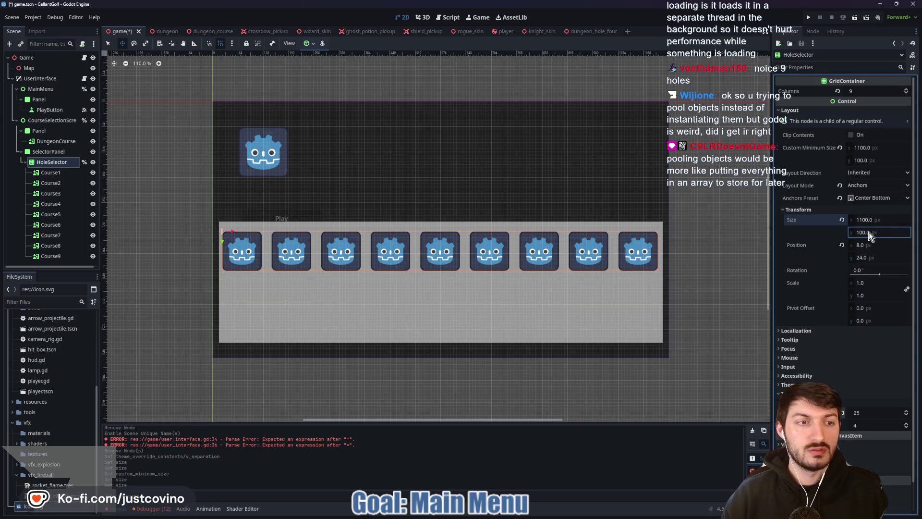
# Step: Settle the grid height at 100 px and drag the grid lower in the SelectorPanel
pyautogui.press('Return')
pyautogui.click(873, 233)
pyautogui.write('2.61')
pyautogui.press('Return')
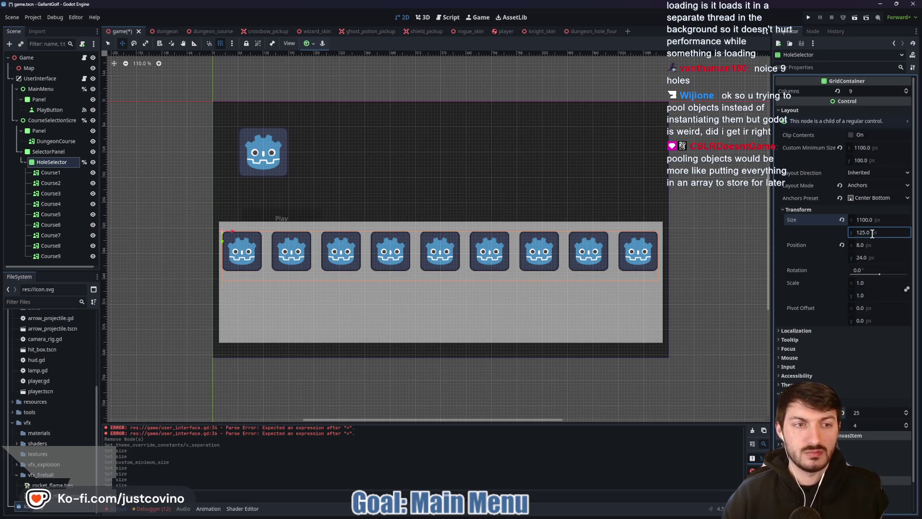
pyautogui.moveTo(865, 232); pyautogui.dragTo(855, 232)
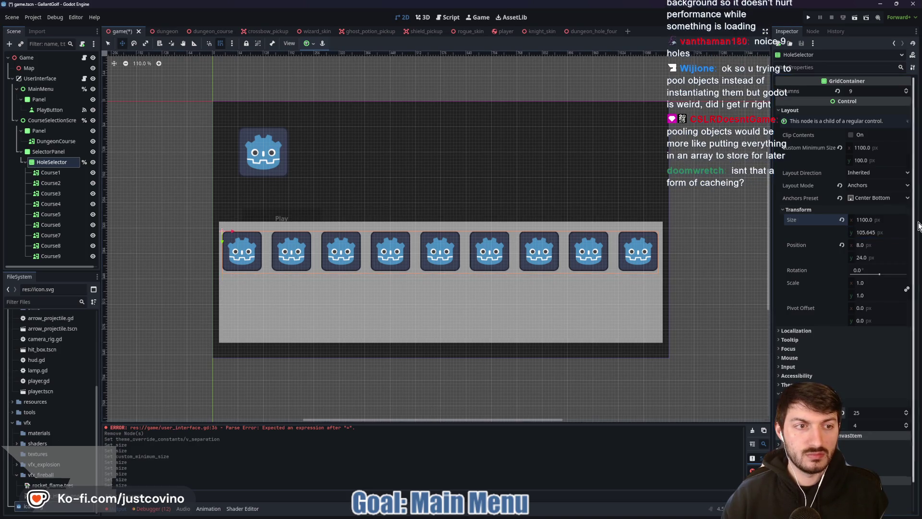
pyautogui.click(879, 232)
pyautogui.write('100')
pyautogui.press('Return')
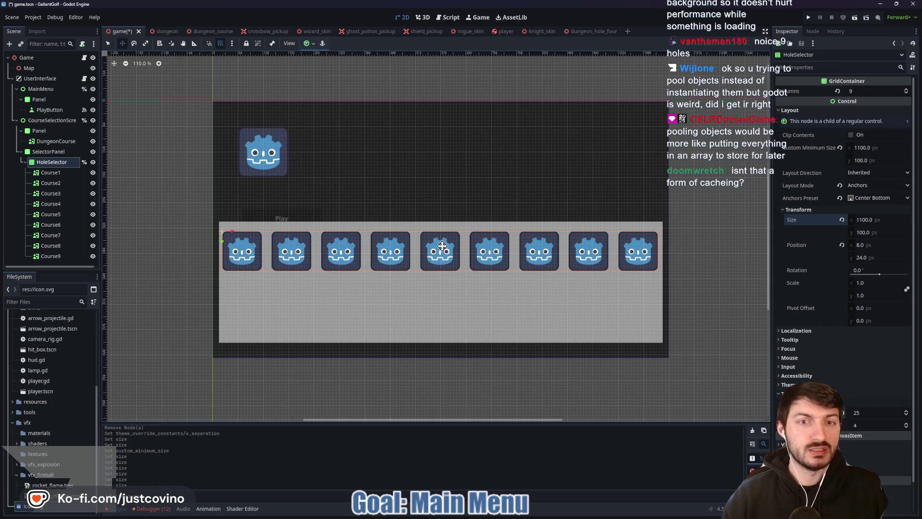
pyautogui.moveTo(425, 250); pyautogui.dragTo(424, 286)
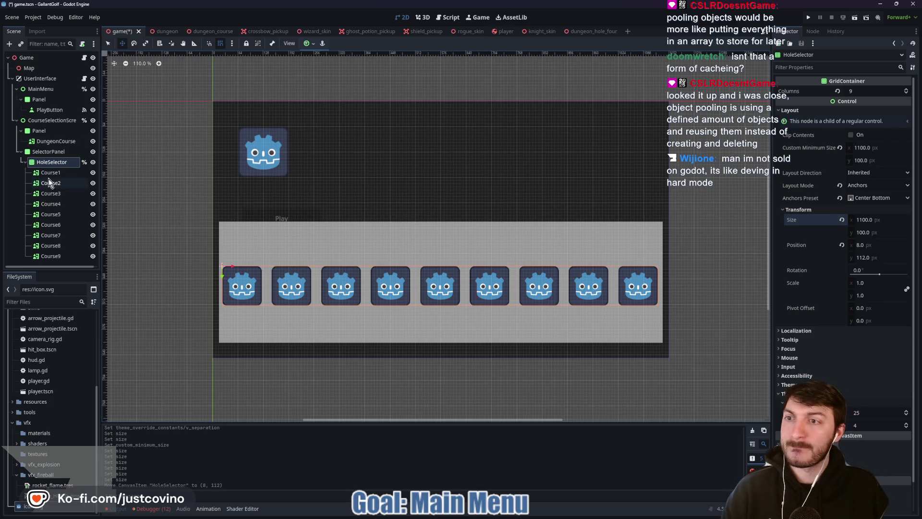
# Step: Shorten the SelectorPanel's minimum height and height to 200 px
pyautogui.click(39, 152)
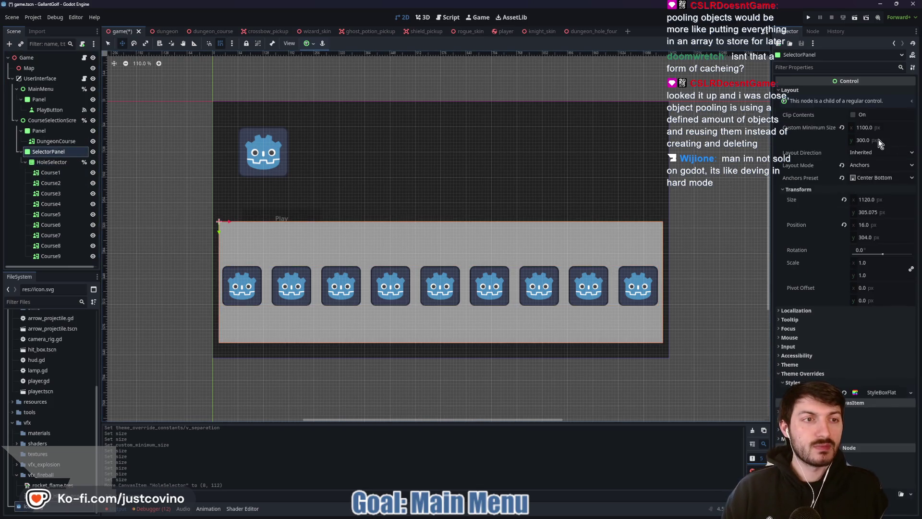
pyautogui.moveTo(892, 141); pyautogui.dragTo(873, 142)
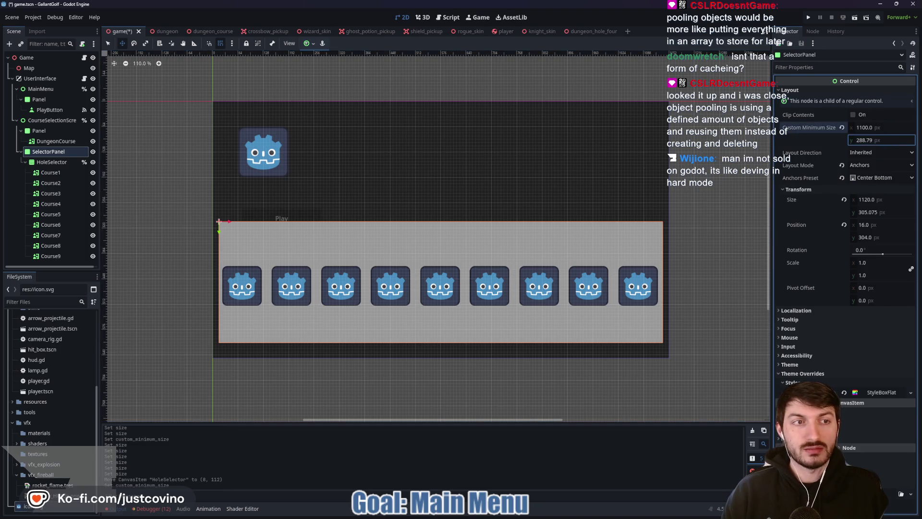
pyautogui.click(892, 140)
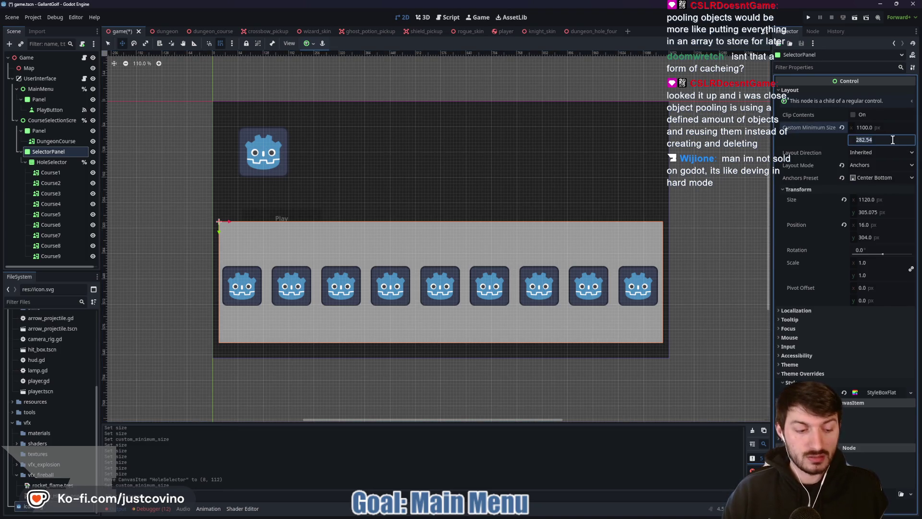
pyautogui.click(893, 212)
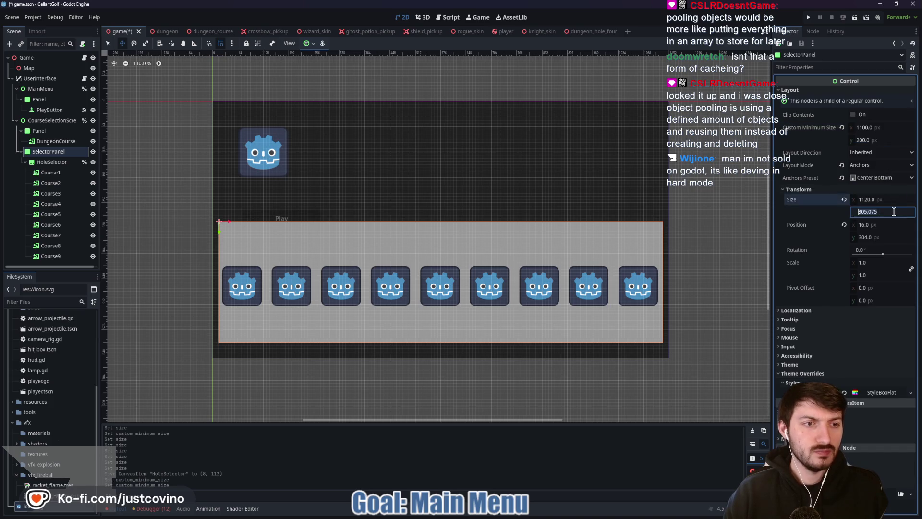
pyautogui.write('200')
pyautogui.press('Return')
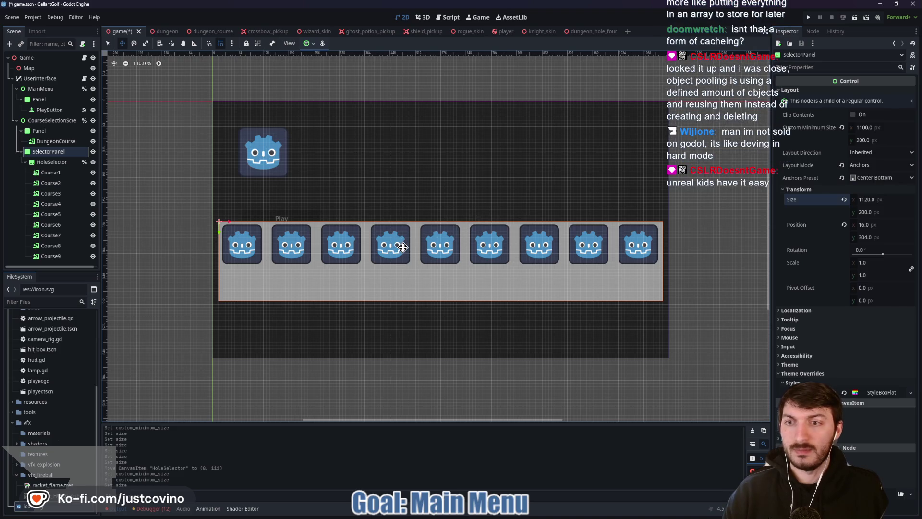
# Step: Move HoleSelector down to y 48 to centre the button row, and save the scene
pyautogui.click(51, 161)
pyautogui.moveTo(436, 246); pyautogui.dragTo(438, 262)
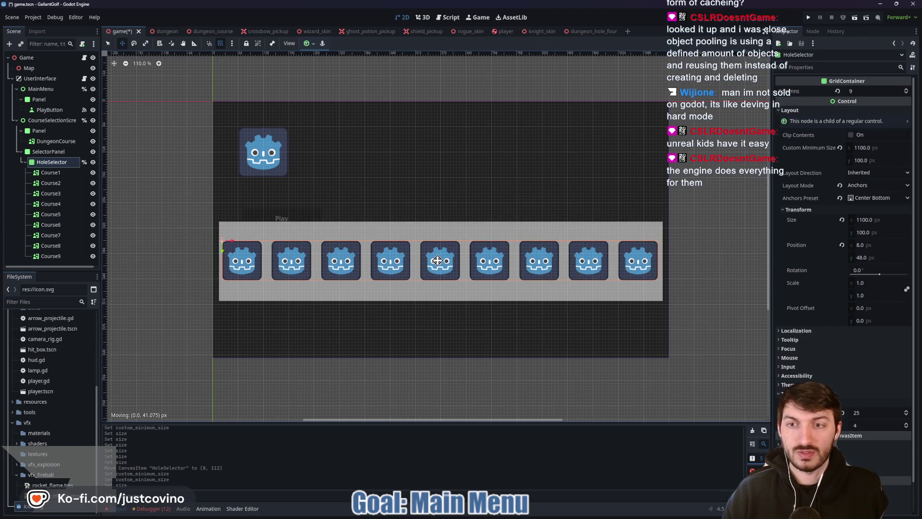
pyautogui.hotkey('ctrl', 's')
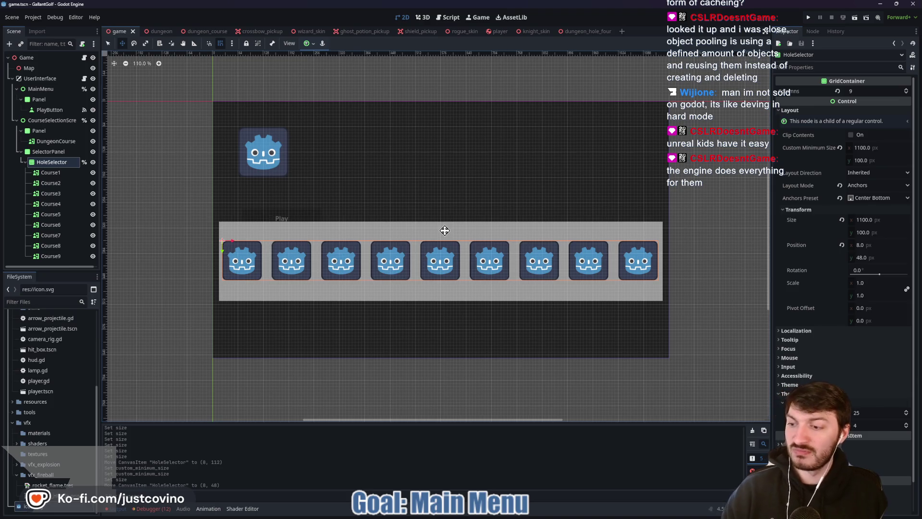
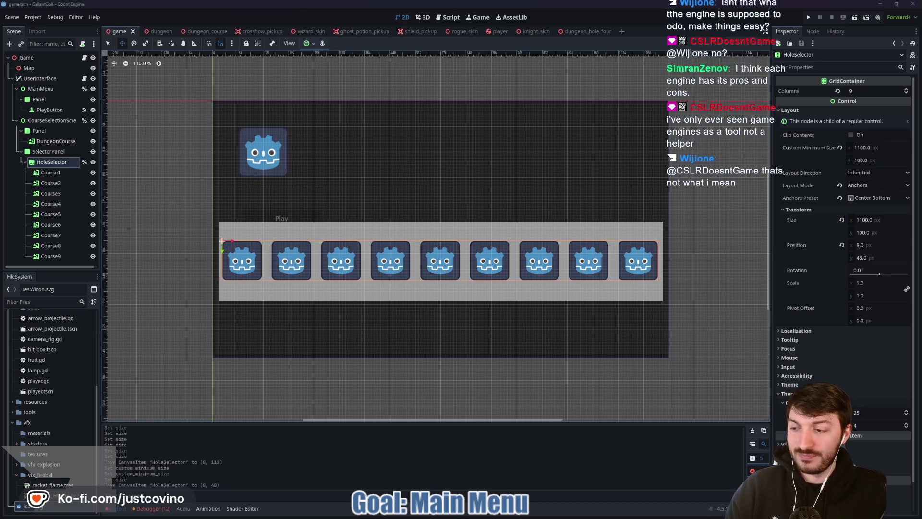
# Step: Sketch a rough hole-preview outline with marks over the editor, then clear the sketches
pyautogui.moveTo(435, 116)
pyautogui.mouseDown()
pyautogui.moveTo(437, 192)
pyautogui.moveTo(466, 150)
pyautogui.moveTo(527, 148)
pyautogui.moveTo(480, 104)
pyautogui.moveTo(419, 110)
pyautogui.mouseUp()
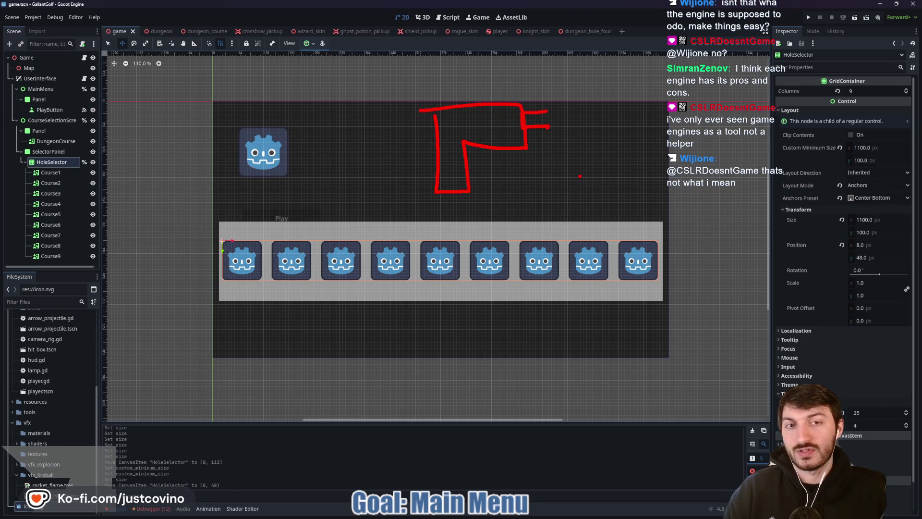
pyautogui.moveTo(590, 170); pyautogui.dragTo(623, 176)
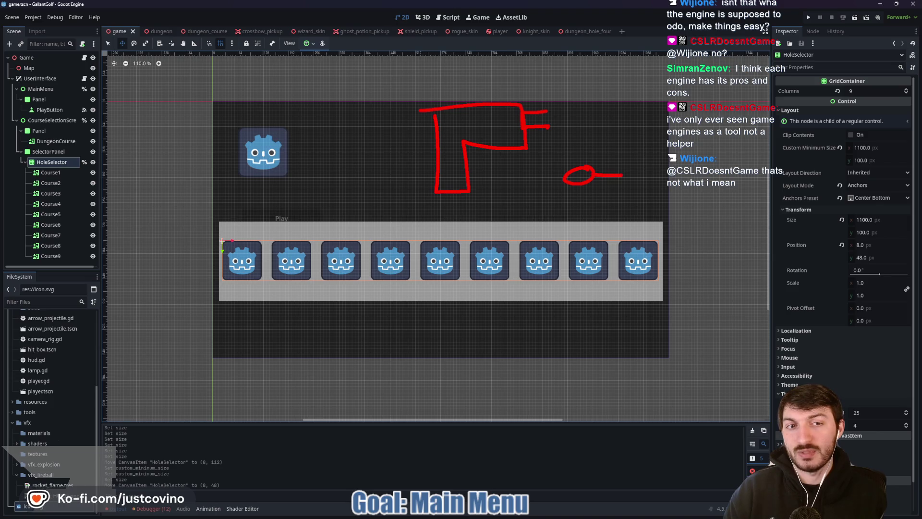
pyautogui.moveTo(523, 174); pyautogui.dragTo(519, 208)
pyautogui.moveTo(511, 167)
pyautogui.mouseDown()
pyautogui.moveTo(542, 178)
pyautogui.moveTo(517, 166)
pyautogui.mouseUp()
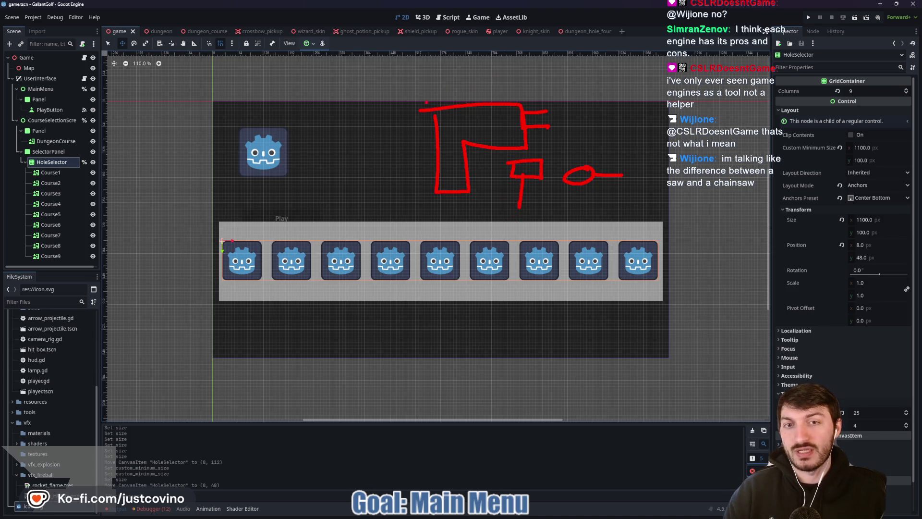
pyautogui.press('Escape')
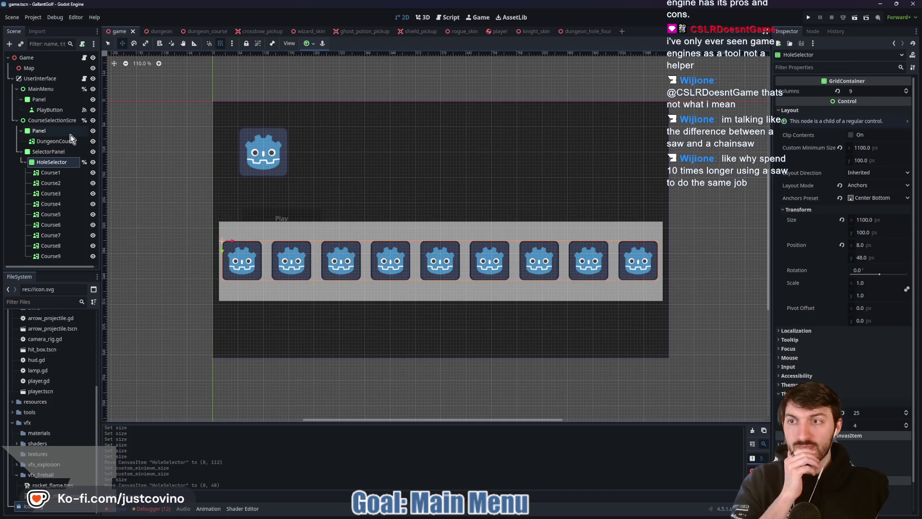
# Step: Add a new Label child node under the course selection Panel
pyautogui.click(51, 142)
pyautogui.moveTo(255, 154); pyautogui.dragTo(252, 155)
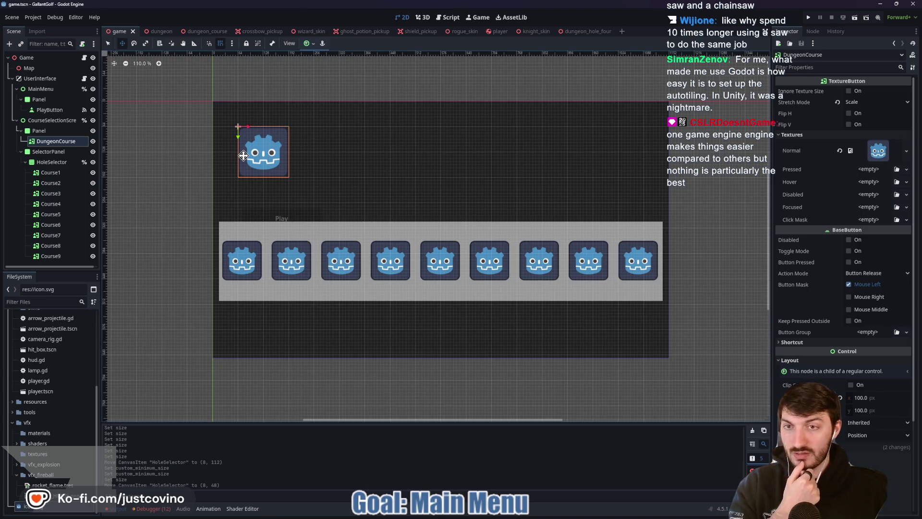
pyautogui.click(42, 132)
pyautogui.hotkey('ctrl', 'a')
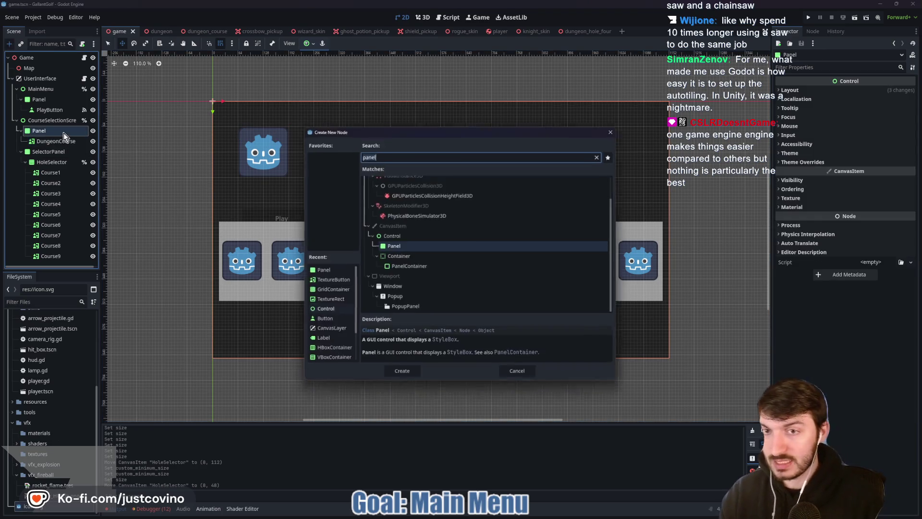
pyautogui.write('texture')
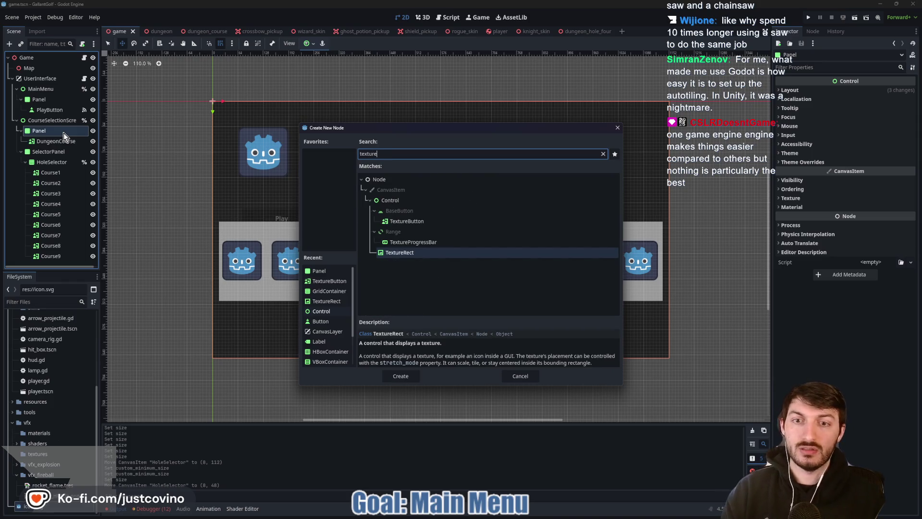
pyautogui.press('BackSpace')
pyautogui.press('BackSpace')
pyautogui.press('BackSpace')
pyautogui.press('BackSpace')
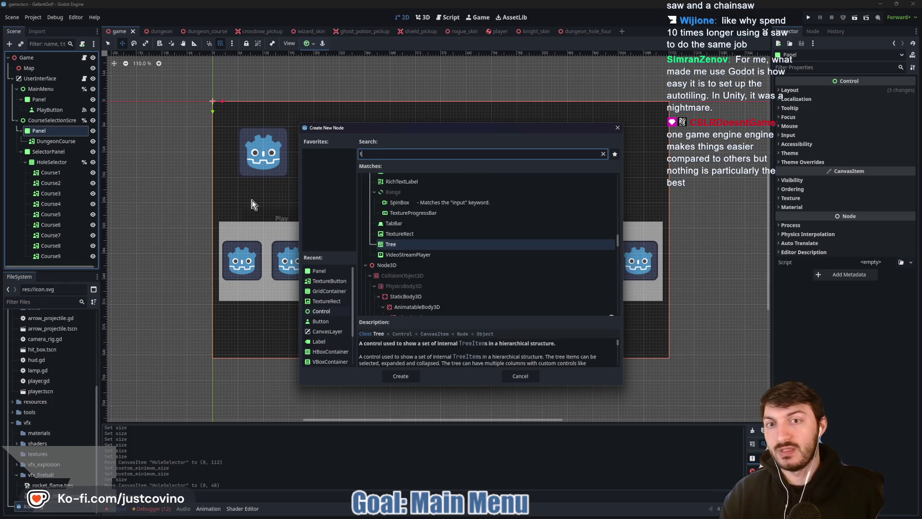
pyautogui.write('label')
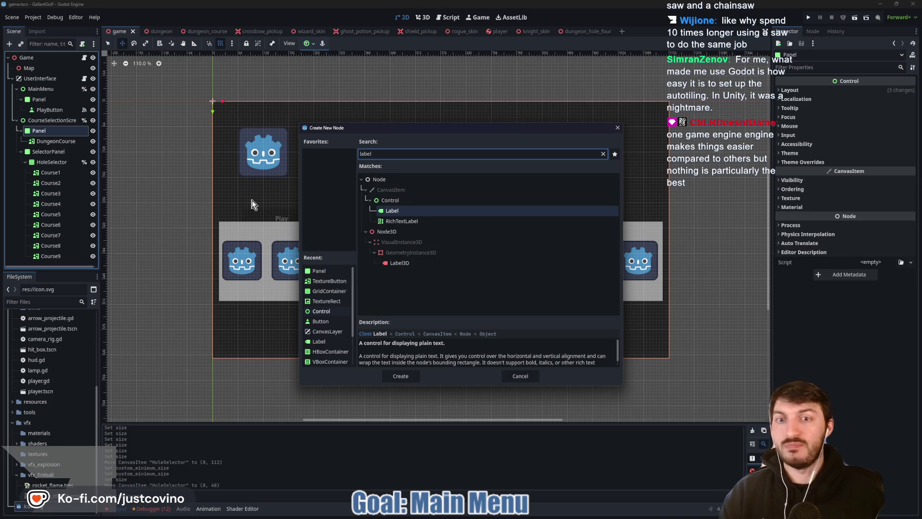
pyautogui.click(399, 373)
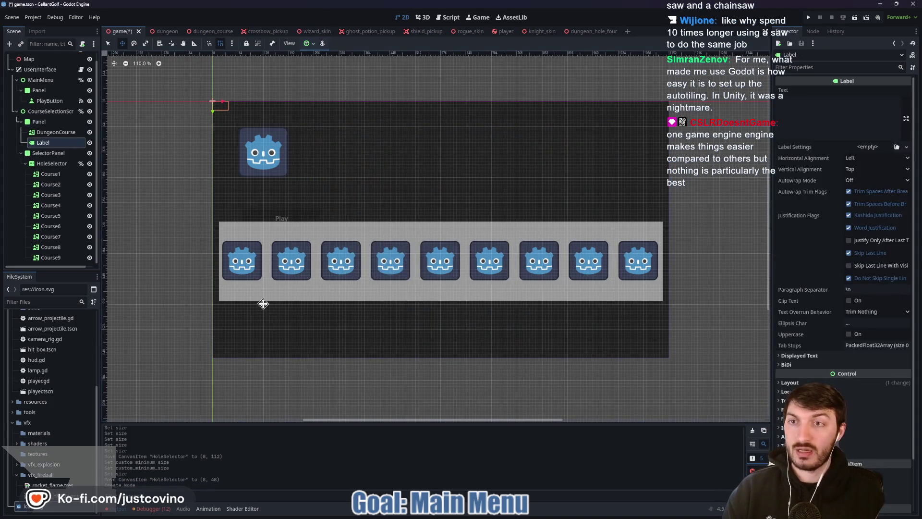
# Step: Rename the new Label node to CourseTitle
pyautogui.doubleClick(58, 143)
pyautogui.write('Course')
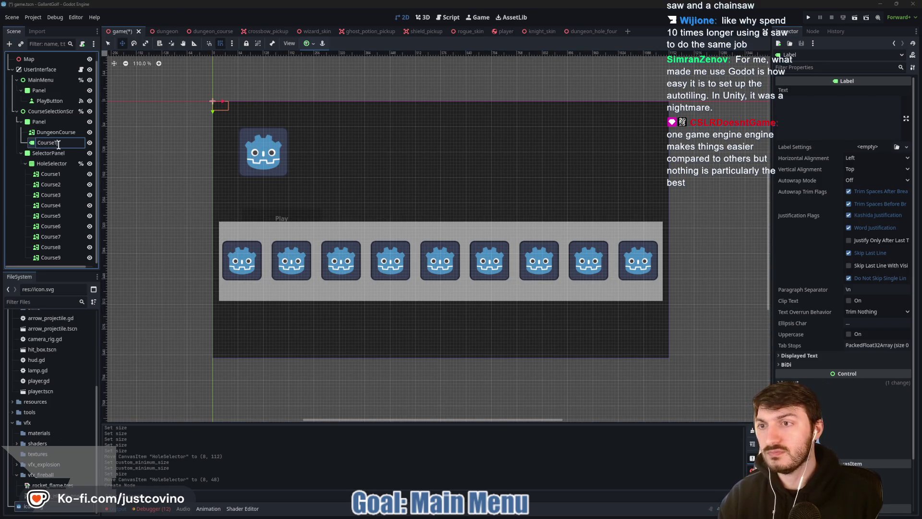
pyautogui.write('Title')
pyautogui.press('Return')
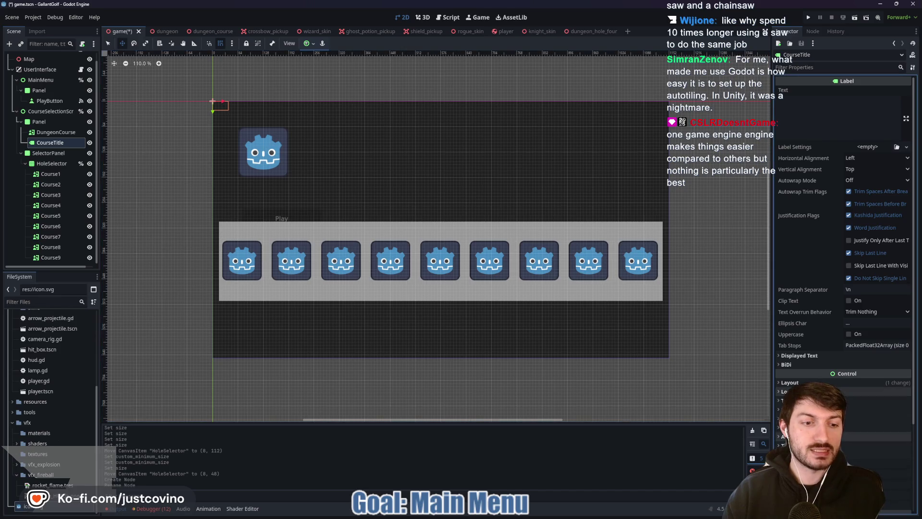
# Step: Give CourseTitle a 300 × 100 custom minimum size and drag it beside the DungeonCourse icon
pyautogui.scroll(-4, 817, 312)
pyautogui.click(807, 346)
pyautogui.click(807, 346)
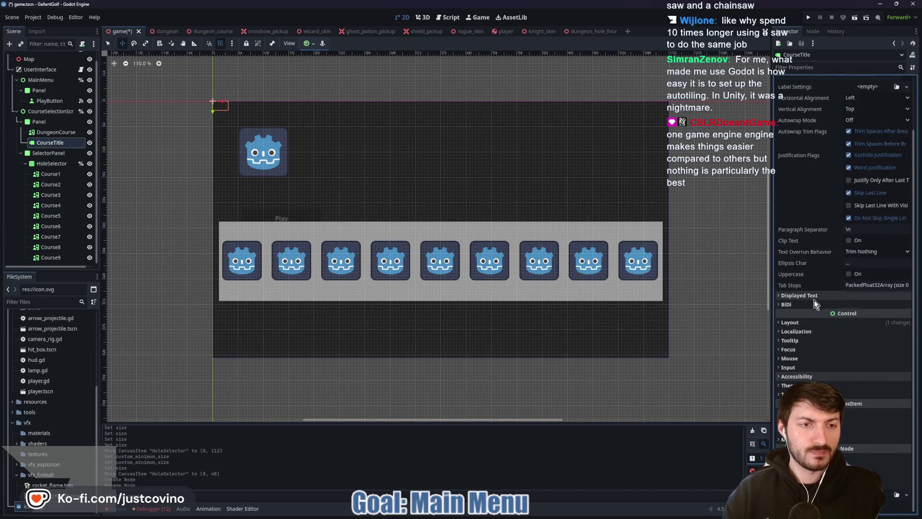
pyautogui.click(802, 324)
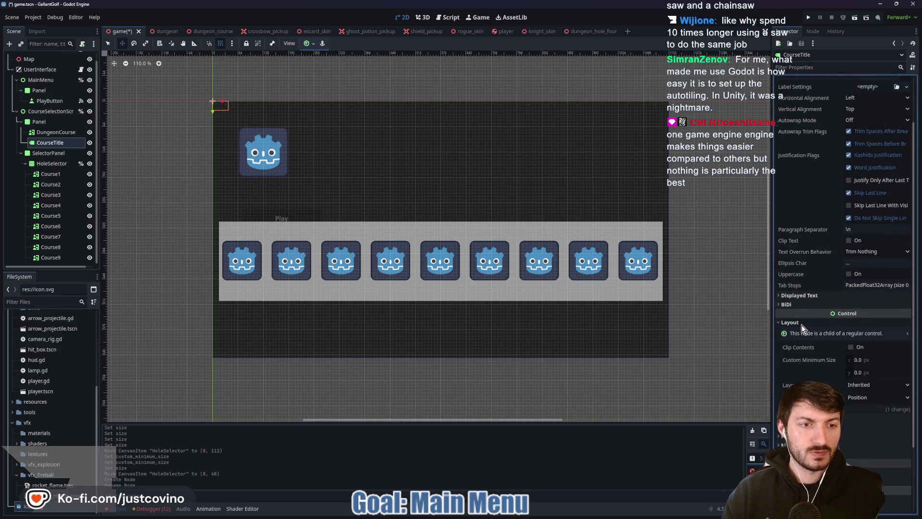
pyautogui.click(866, 360)
pyautogui.write('200')
pyautogui.press('Tab')
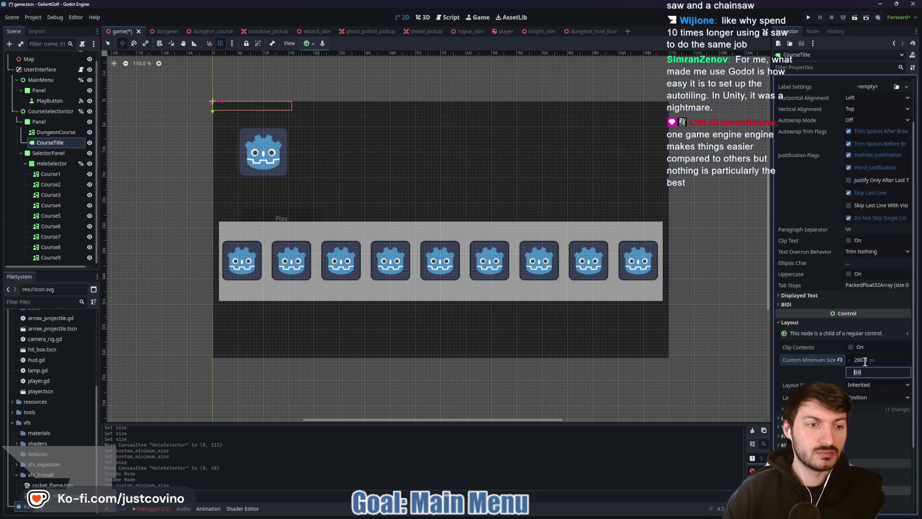
pyautogui.write('100')
pyautogui.press('Return')
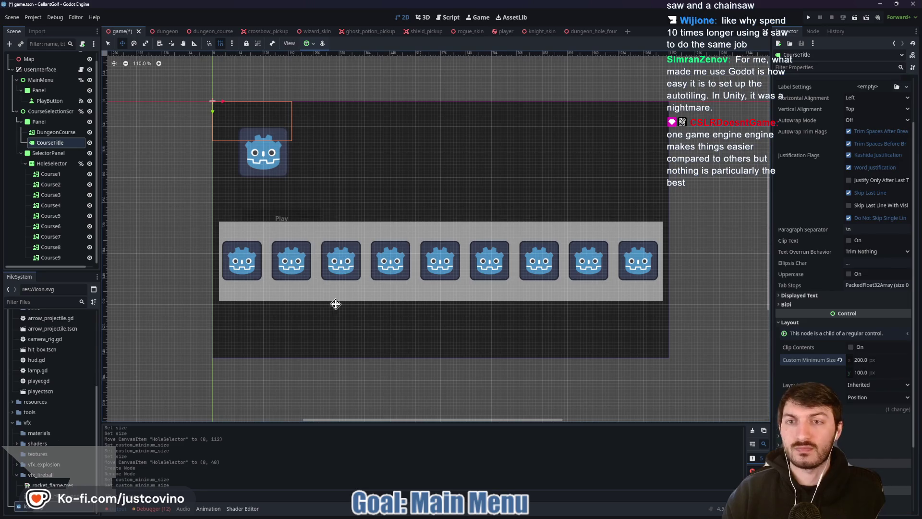
pyautogui.click(867, 360)
pyautogui.write('300')
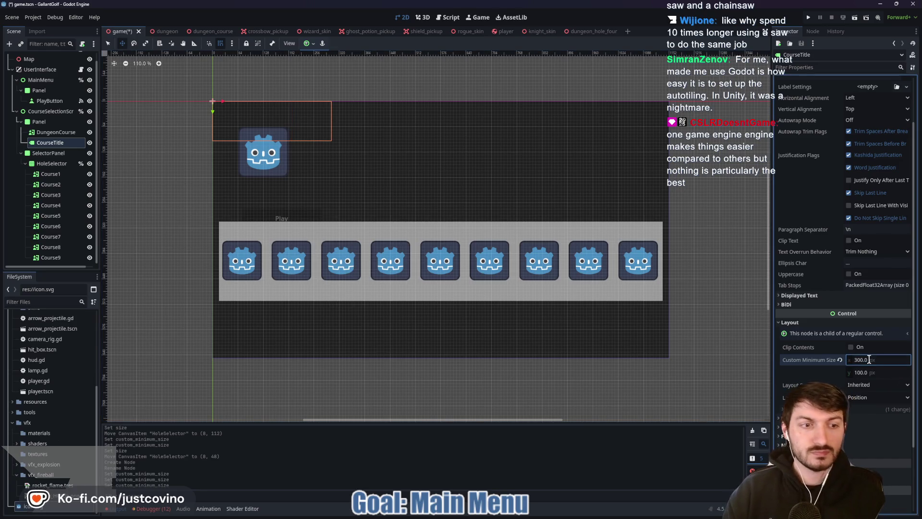
pyautogui.press('Return')
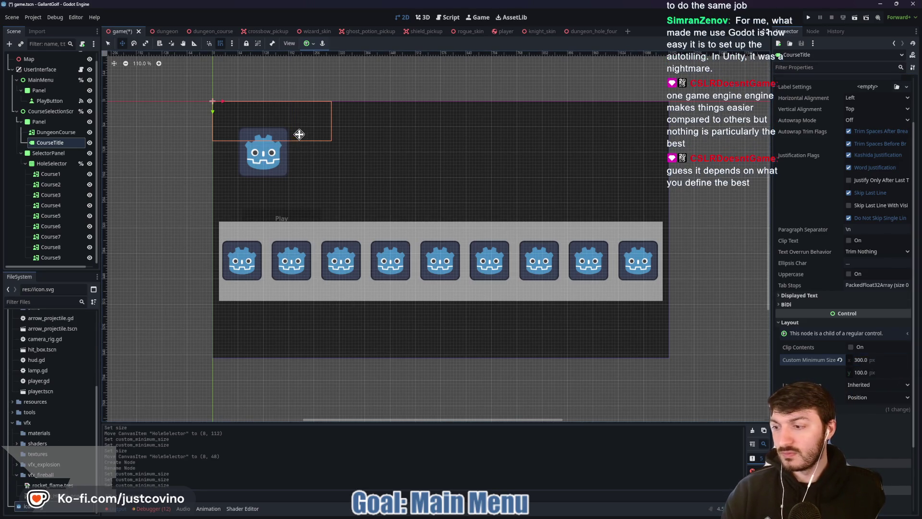
pyautogui.moveTo(315, 127)
pyautogui.mouseDown()
pyautogui.moveTo(365, 123)
pyautogui.moveTo(385, 151)
pyautogui.moveTo(353, 150)
pyautogui.mouseUp()
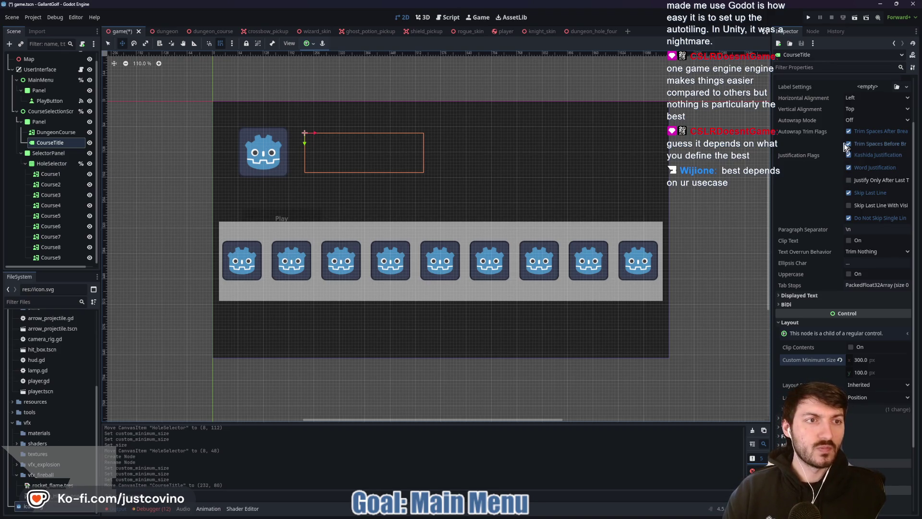
pyautogui.scroll(3, 860, 103)
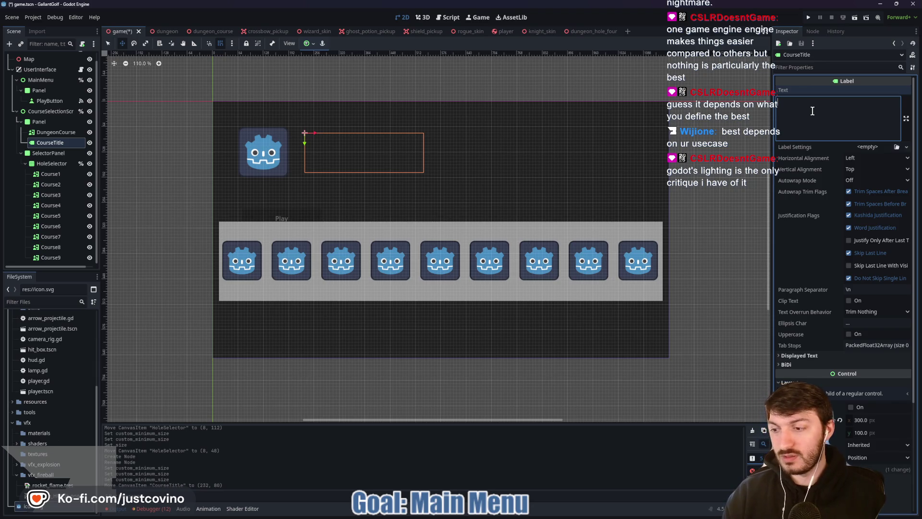
# Step: Enter 'Dungeon Lighting' as the title text and centre it horizontally and vertically
pyautogui.write('Dungeon Lighting')
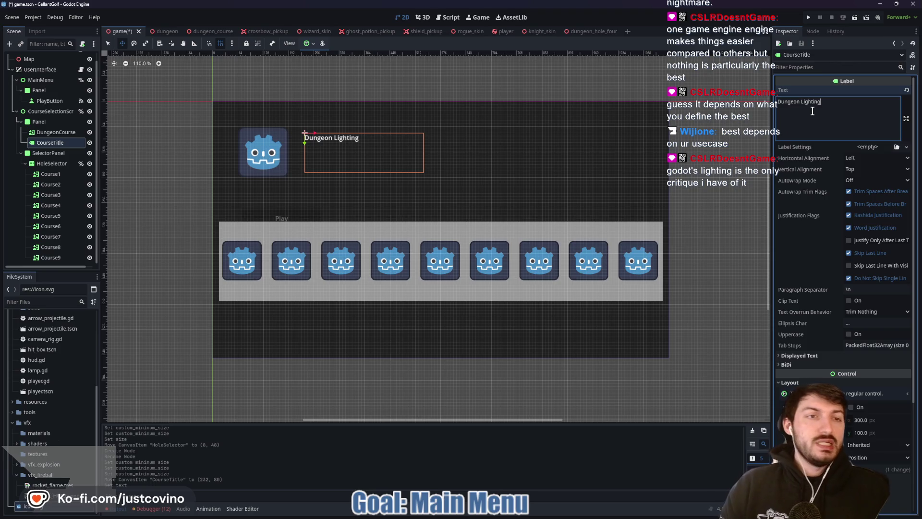
pyautogui.click(864, 153)
pyautogui.click(865, 179)
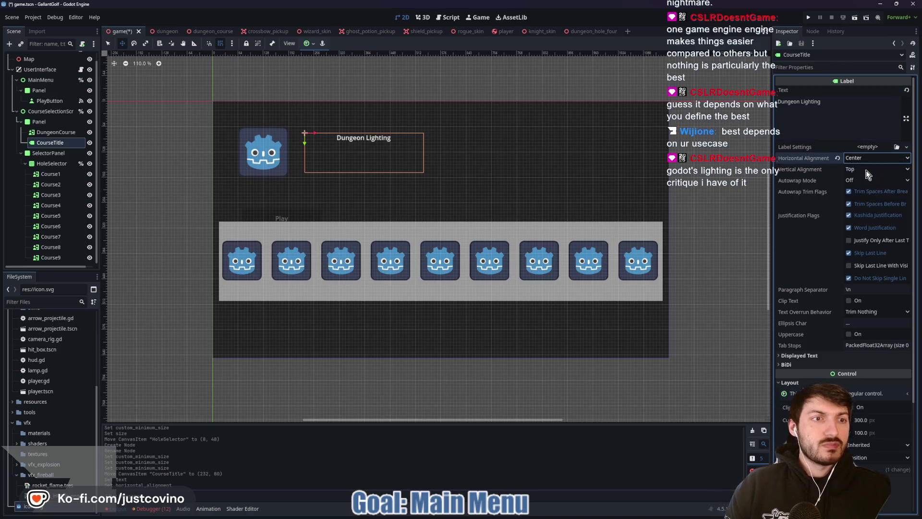
pyautogui.click(866, 170)
pyautogui.click(871, 191)
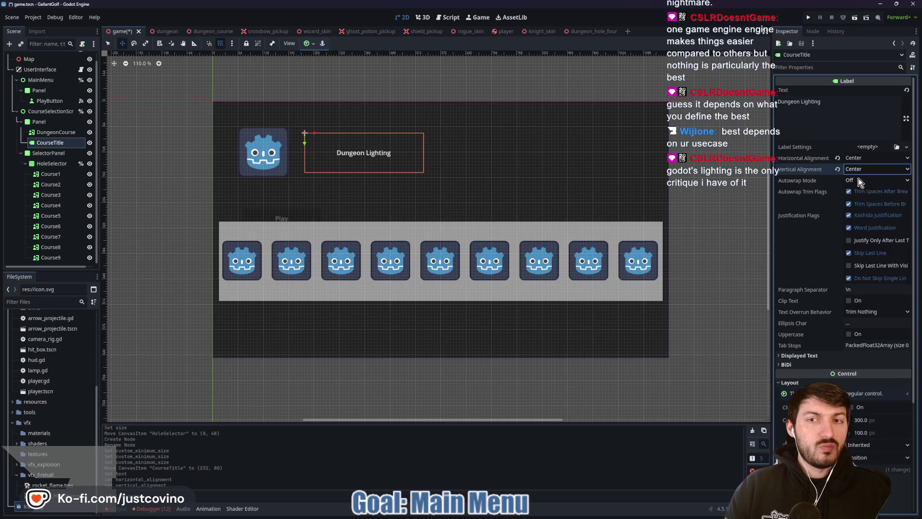
# Step: Add a new LabelSettings resource to the title and set its font size to 32
pyautogui.click(863, 147)
pyautogui.click(884, 167)
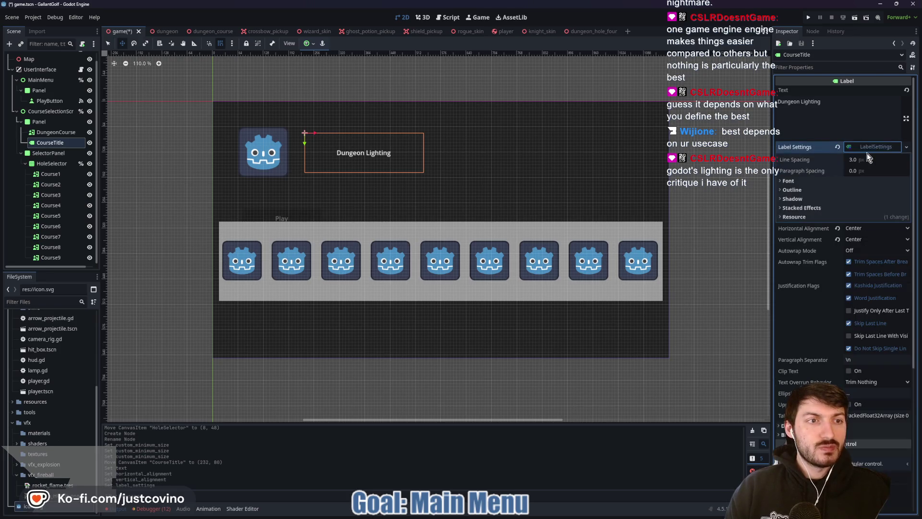
pyautogui.click(796, 181)
pyautogui.click(863, 204)
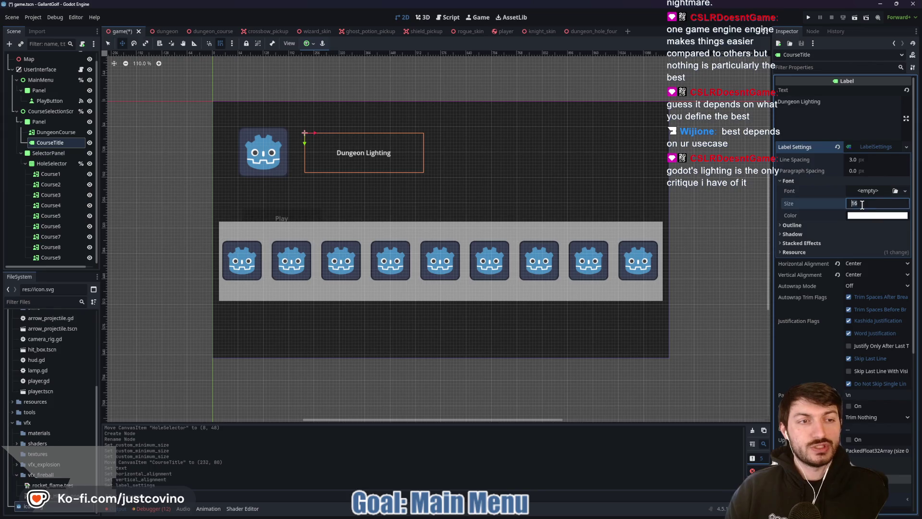
pyautogui.press('Return')
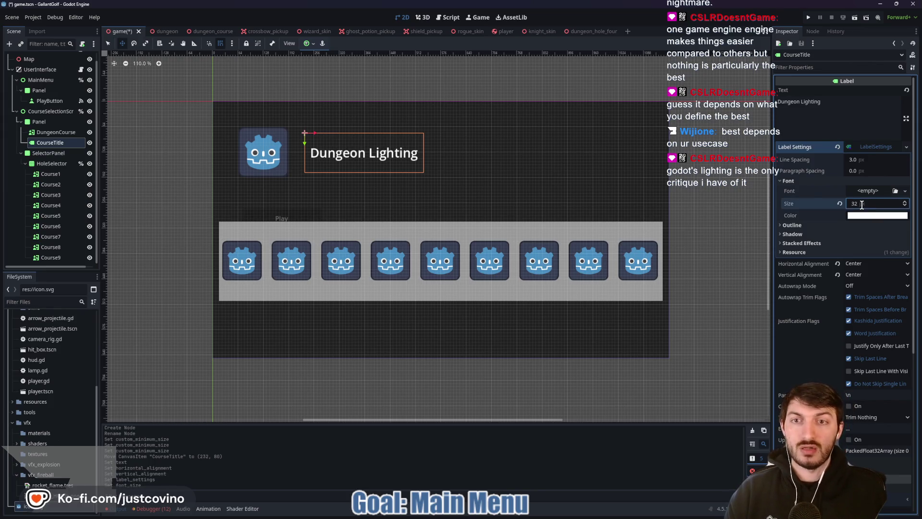
# Step: Edit the title text so it reads 'Dungeon Lighting Course'
pyautogui.click(838, 101)
pyautogui.press('BackSpace')
pyautogui.press('BackSpace')
pyautogui.press('BackSpace')
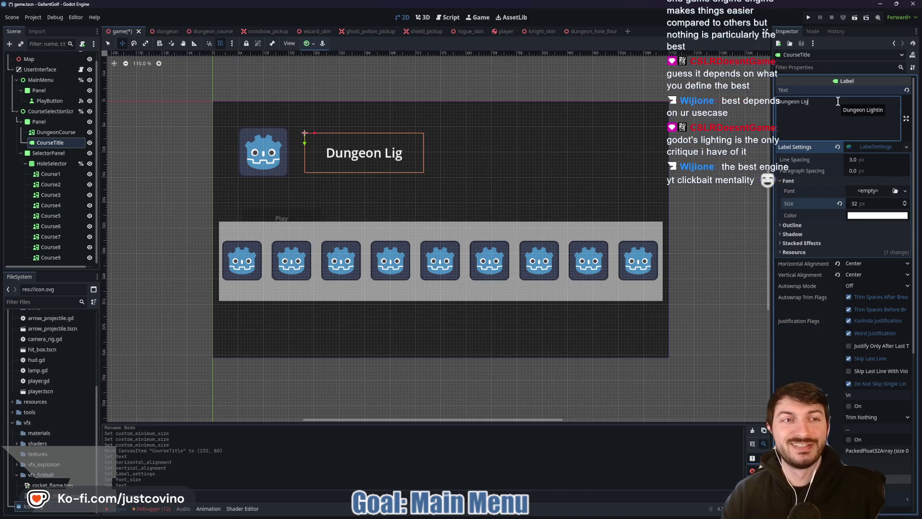
pyautogui.write('Course')
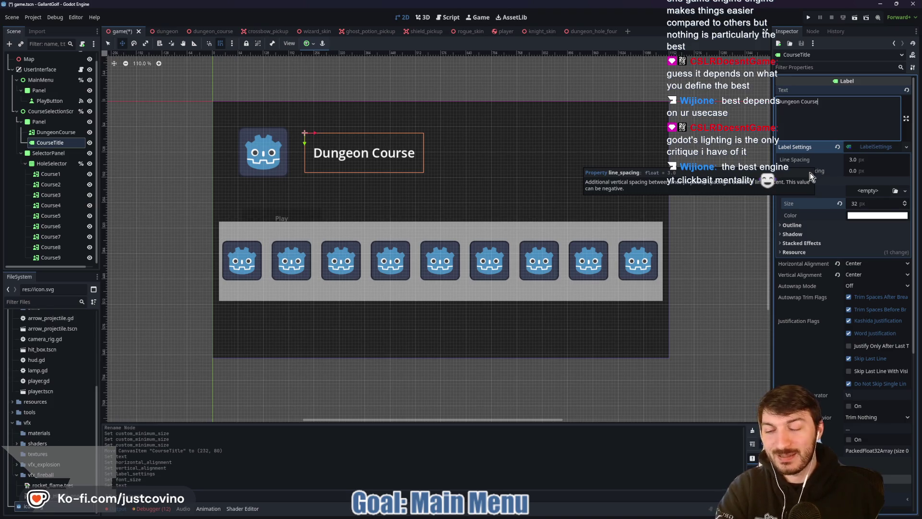
# Step: Keep the default font and 0 outline size, and raise the font size to 54
pyautogui.click(867, 192)
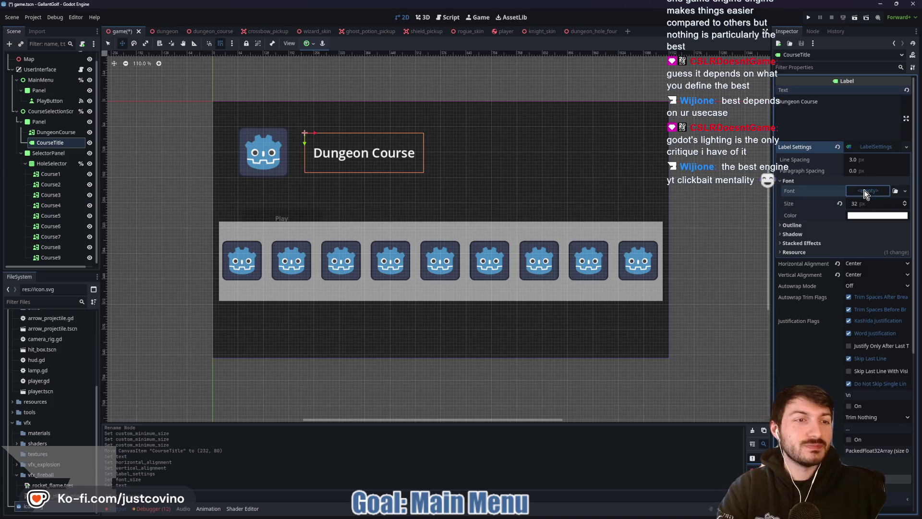
pyautogui.click(866, 190)
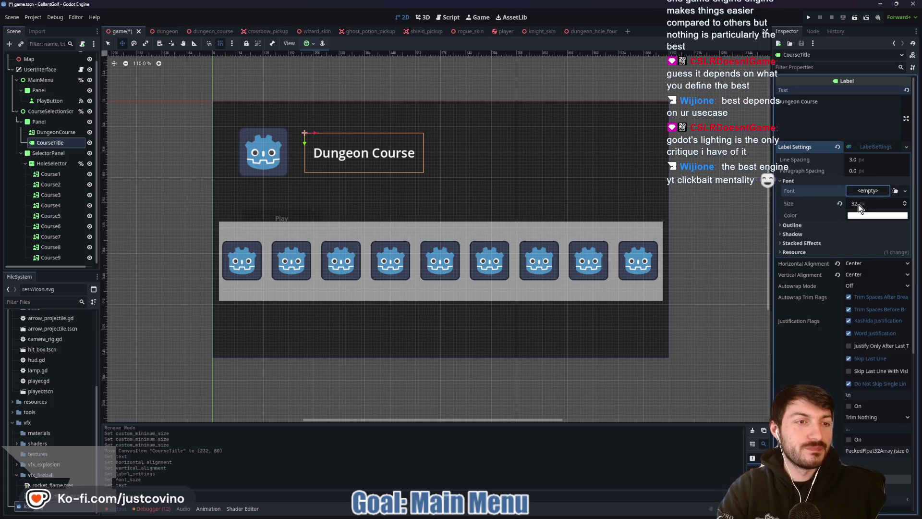
pyautogui.click(802, 225)
pyautogui.click(887, 236)
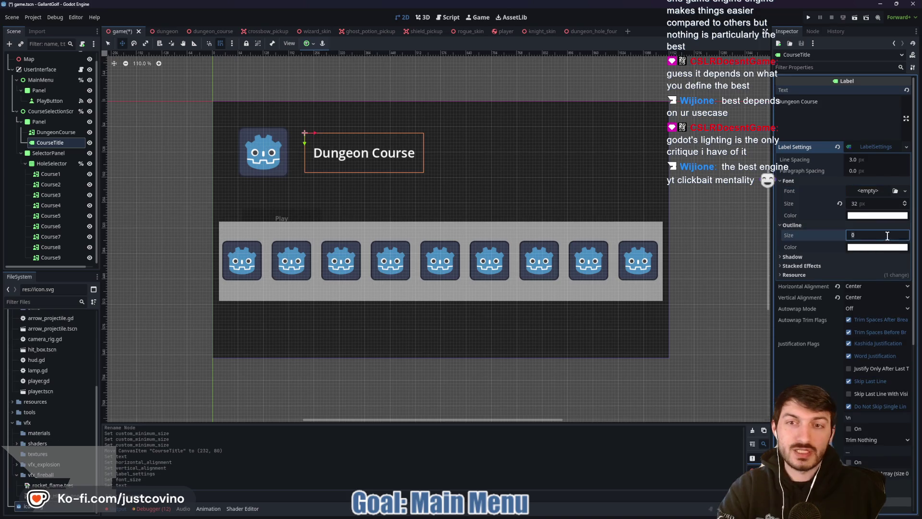
pyautogui.press('Return')
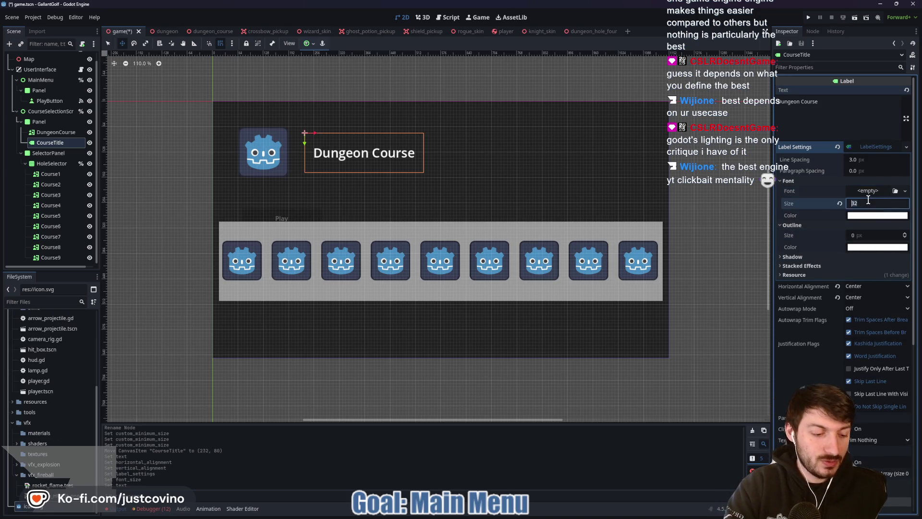
pyautogui.press('Return')
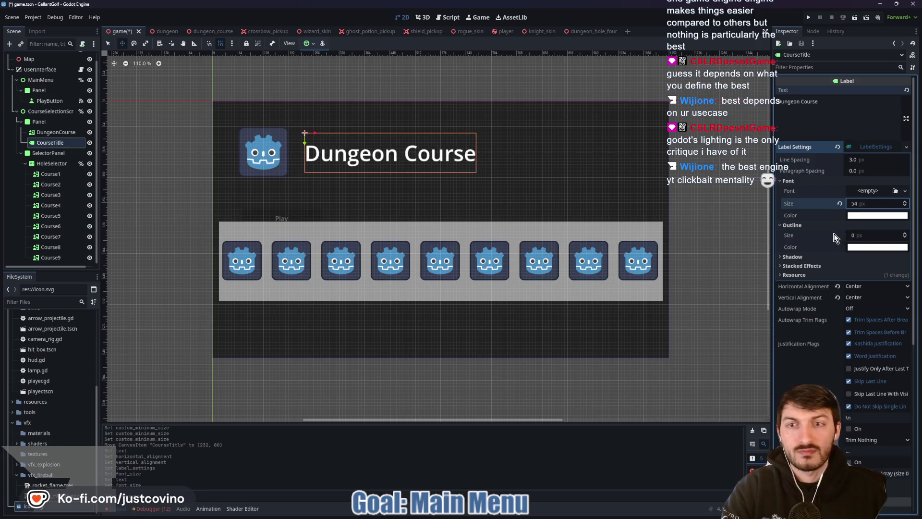
pyautogui.doubleClick(802, 102)
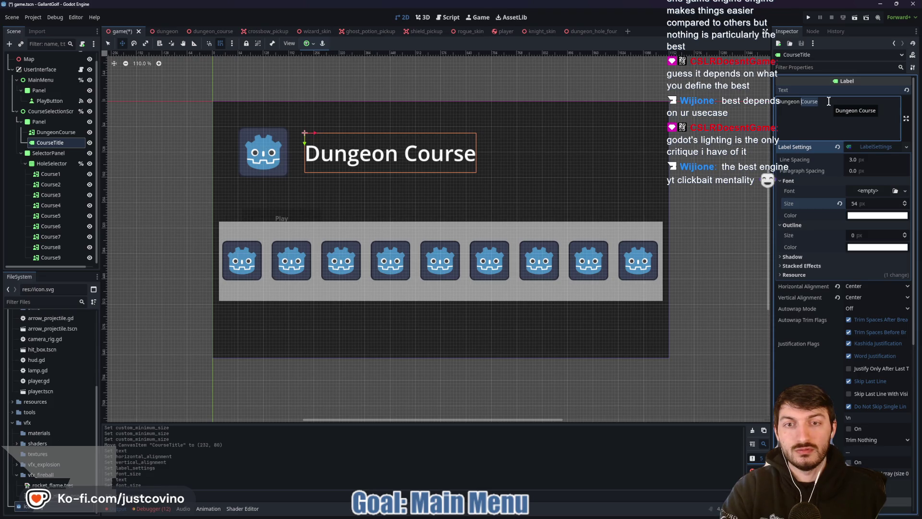
pyautogui.click(832, 122)
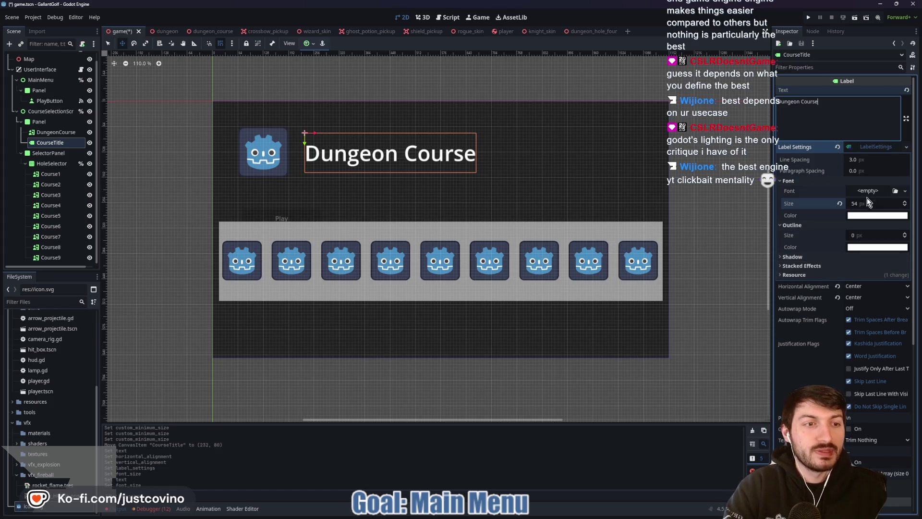
pyautogui.scroll(-5, 820, 326)
pyautogui.scroll(-1, 820, 323)
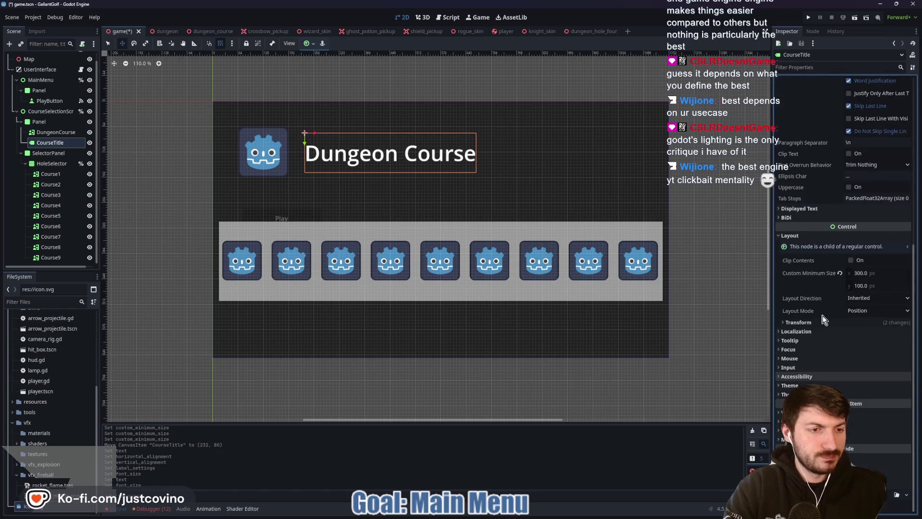
# Step: Set CourseTitle's custom minimum width to 450, making it 450 × 100 px
pyautogui.click(799, 322)
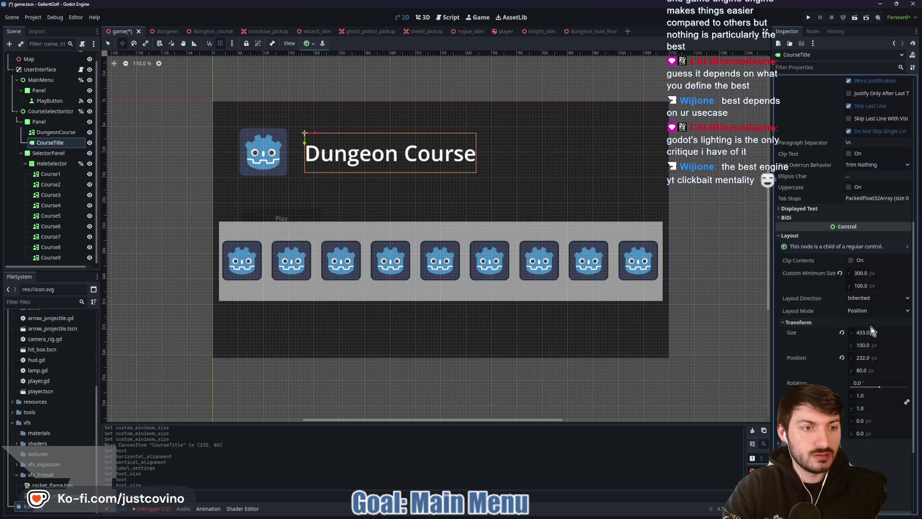
pyautogui.click(870, 275)
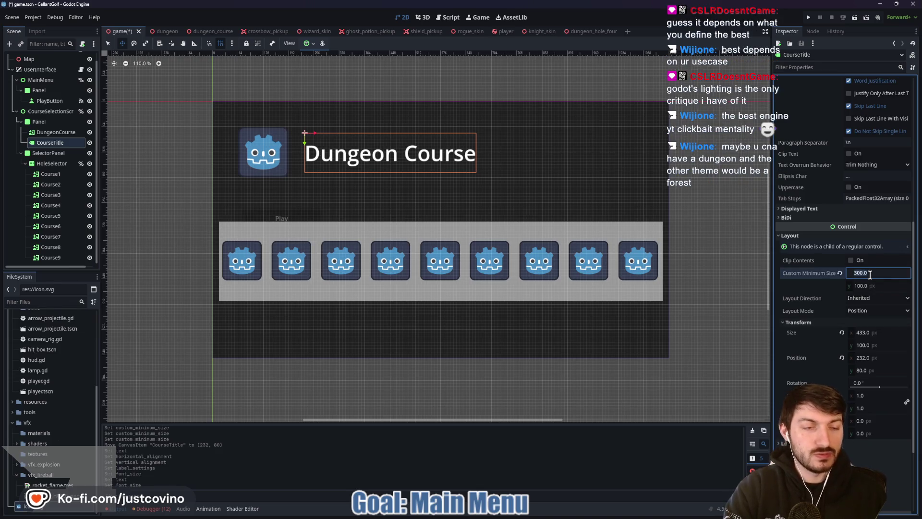
pyautogui.write('450')
pyautogui.press('Return')
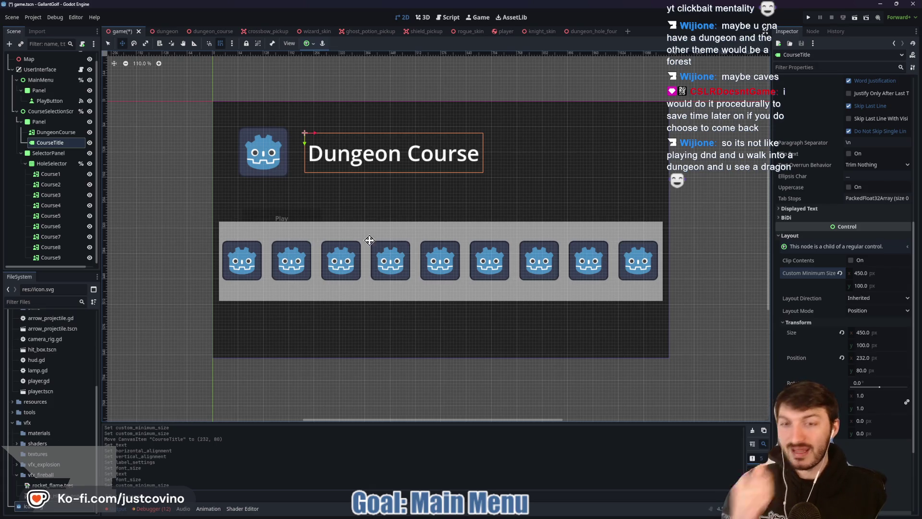
# Step: Move the SelectorPanel lower and sketch boxes marking the hole preview area
pyautogui.click(50, 153)
pyautogui.moveTo(435, 229); pyautogui.dragTo(433, 275)
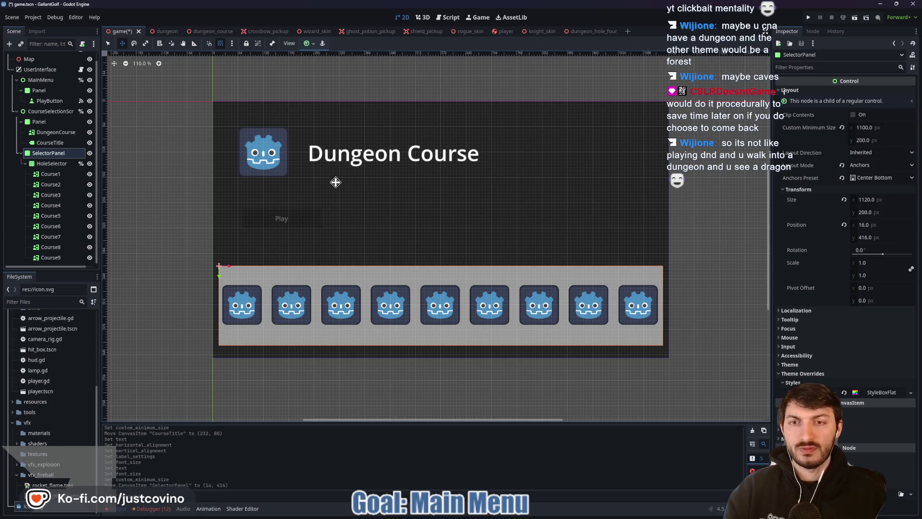
pyautogui.moveTo(337, 178)
pyautogui.mouseDown()
pyautogui.moveTo(384, 210)
pyautogui.moveTo(493, 253)
pyautogui.moveTo(558, 263)
pyautogui.mouseUp()
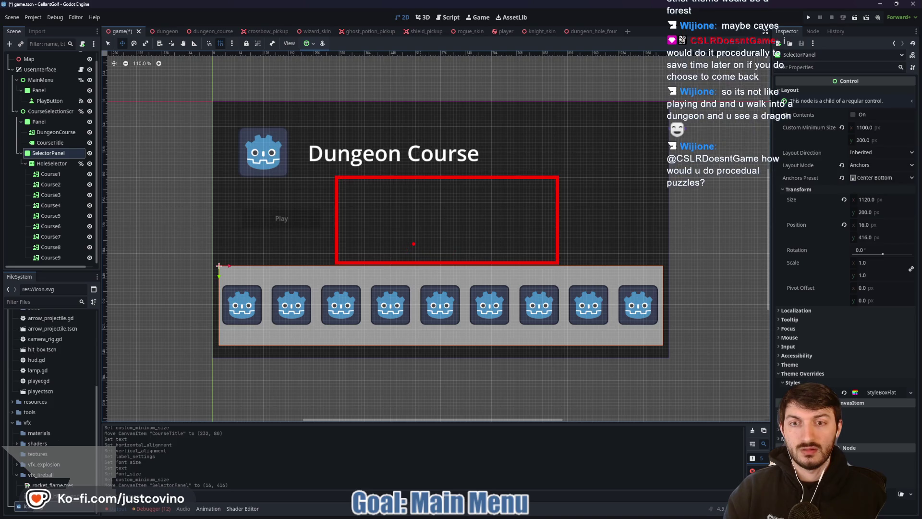
pyautogui.moveTo(412, 237); pyautogui.dragTo(476, 259)
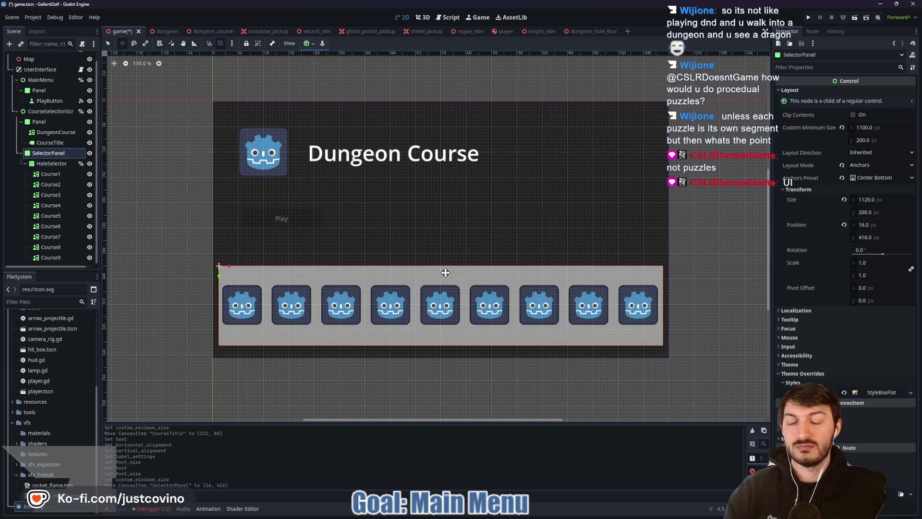
# Step: Nudge SelectorPanel down 8 px to (16, 424) and open user_interface.gd
pyautogui.moveTo(443, 272); pyautogui.dragTo(443, 273)
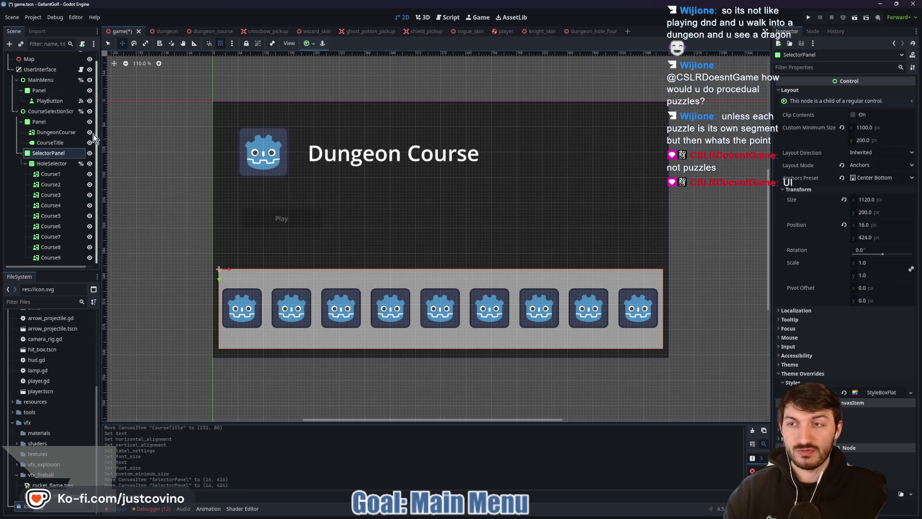
pyautogui.click(80, 71)
pyautogui.click(310, 321)
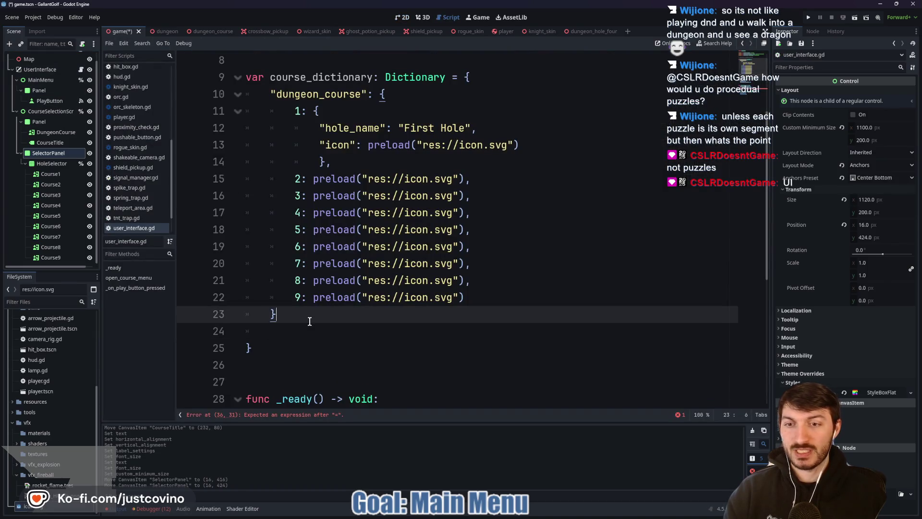
# Step: Save game.tscn with Ctrl+S
pyautogui.hotkey('ctrl', 's')
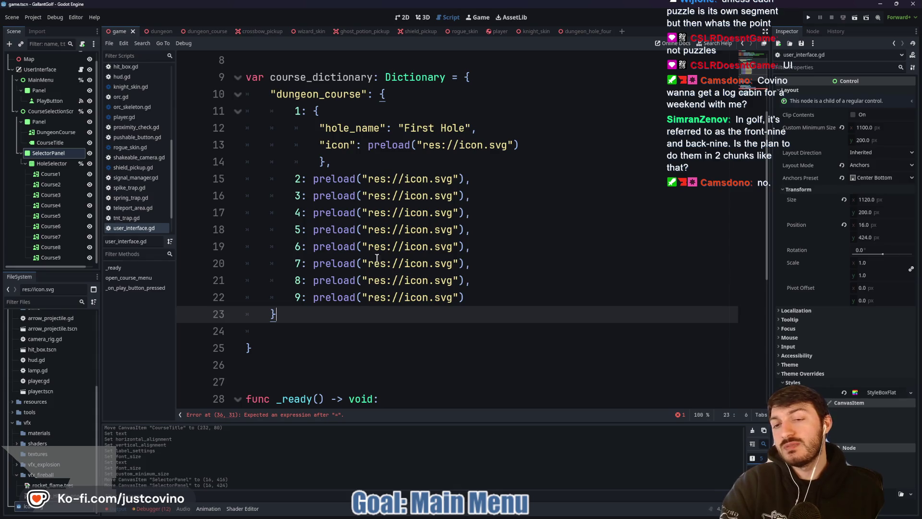
pyautogui.click(457, 299)
pyautogui.moveTo(490, 298)
pyautogui.mouseDown()
pyautogui.moveTo(263, 194)
pyautogui.moveTo(272, 162)
pyautogui.moveTo(494, 295)
pyautogui.mouseUp()
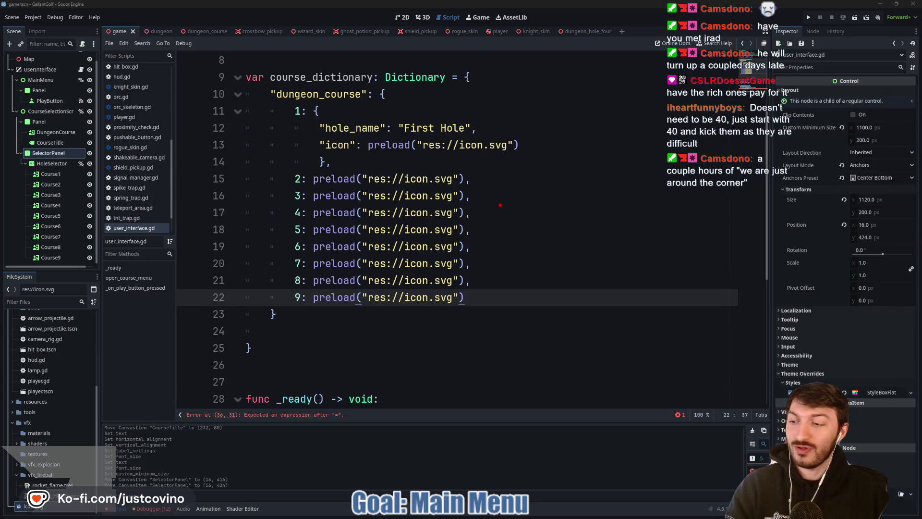
# Step: Draw a red circle around the square mockup over the code
pyautogui.moveTo(493, 191); pyautogui.dragTo(675, 340)
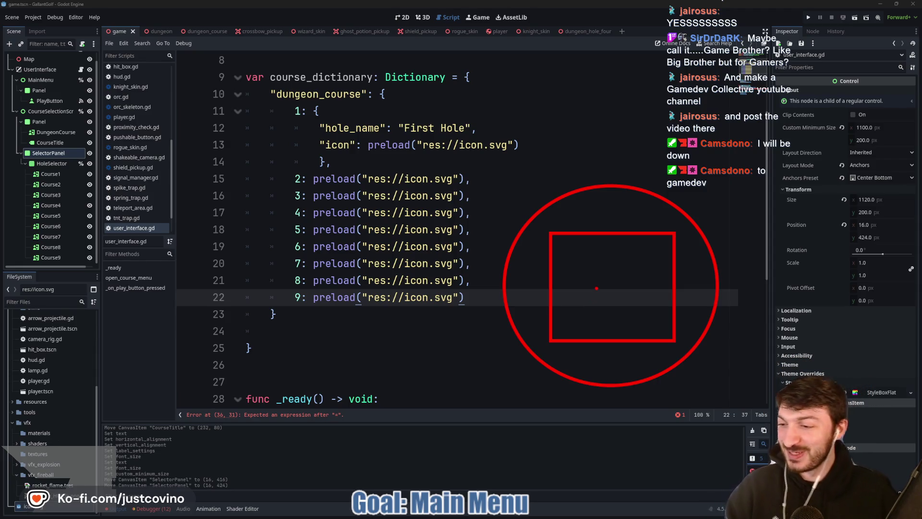
# Step: Sketch a cluster of eleven red boxes below the dictionary code, then erase all sketches
pyautogui.moveTo(278, 326); pyautogui.dragTo(341, 370)
pyautogui.moveTo(356, 332); pyautogui.dragTo(388, 364)
pyautogui.moveTo(402, 331); pyautogui.dragTo(437, 376)
pyautogui.moveTo(457, 340); pyautogui.dragTo(497, 387)
pyautogui.moveTo(491, 340); pyautogui.dragTo(557, 400)
pyautogui.moveTo(271, 379); pyautogui.dragTo(321, 439)
pyautogui.moveTo(323, 395); pyautogui.dragTo(367, 435)
pyautogui.moveTo(379, 392); pyautogui.dragTo(420, 443)
pyautogui.moveTo(406, 404); pyautogui.dragTo(467, 447)
pyautogui.moveTo(465, 403); pyautogui.dragTo(518, 459)
pyautogui.moveTo(518, 422); pyautogui.dragTo(572, 458)
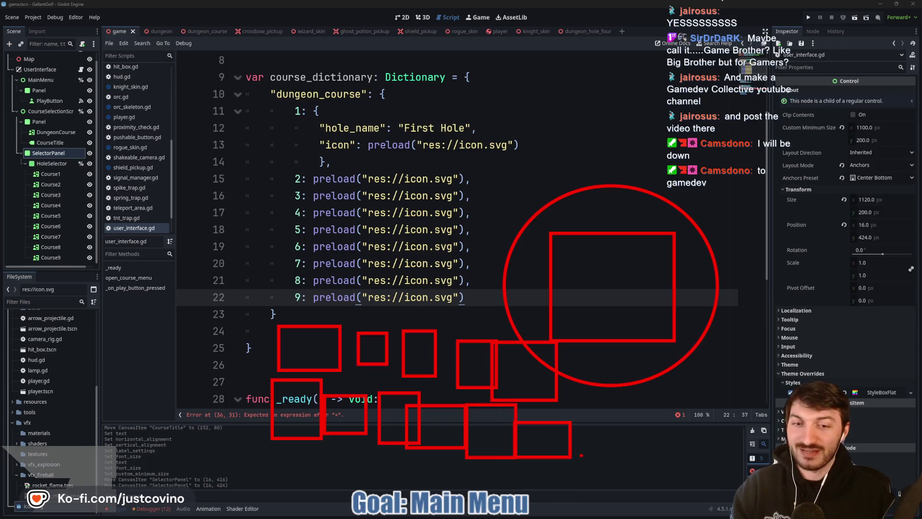
pyautogui.press('Escape')
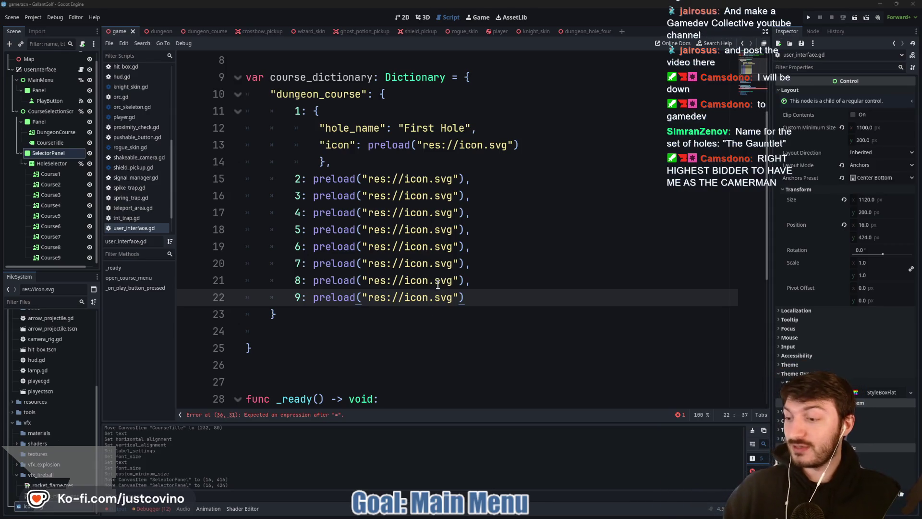
pyautogui.press('Up')
pyautogui.press('Up')
pyautogui.press('Up')
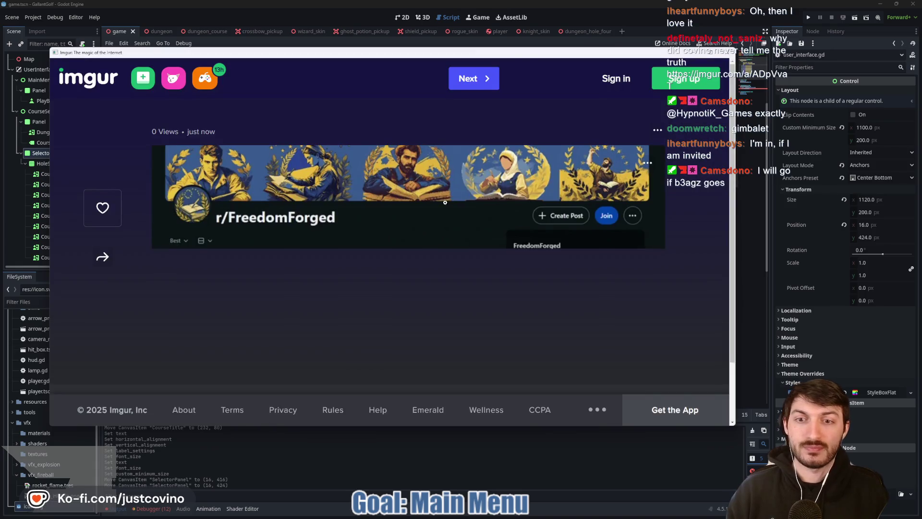
# Step: Scroll the Imgur post, close it, and return to hole 2's icon entry in the script
pyautogui.scroll(-1, 363, 206)
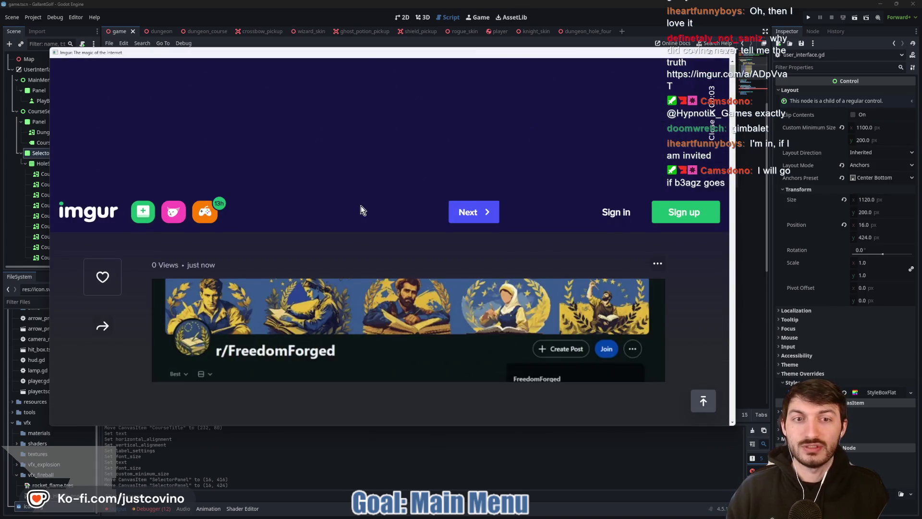
pyautogui.scroll(-1, 361, 206)
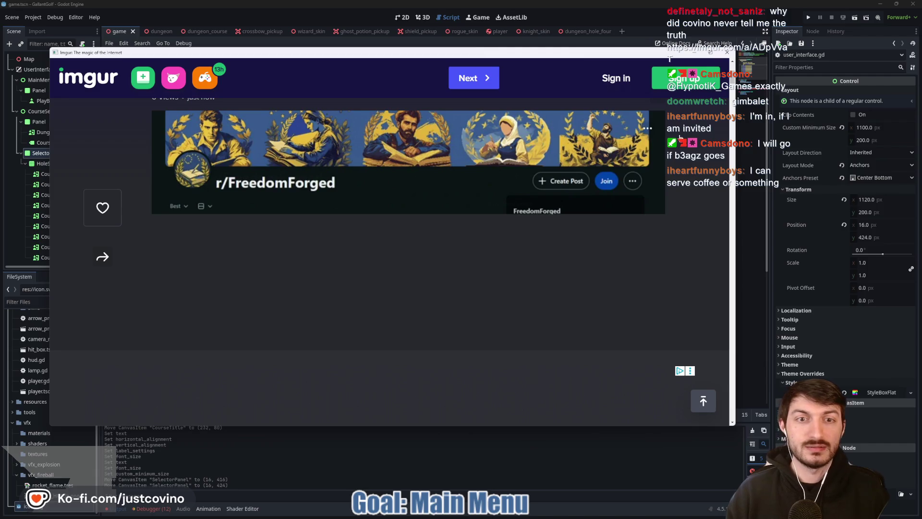
pyautogui.hotkey('ctrl', 'w')
pyautogui.click(476, 193)
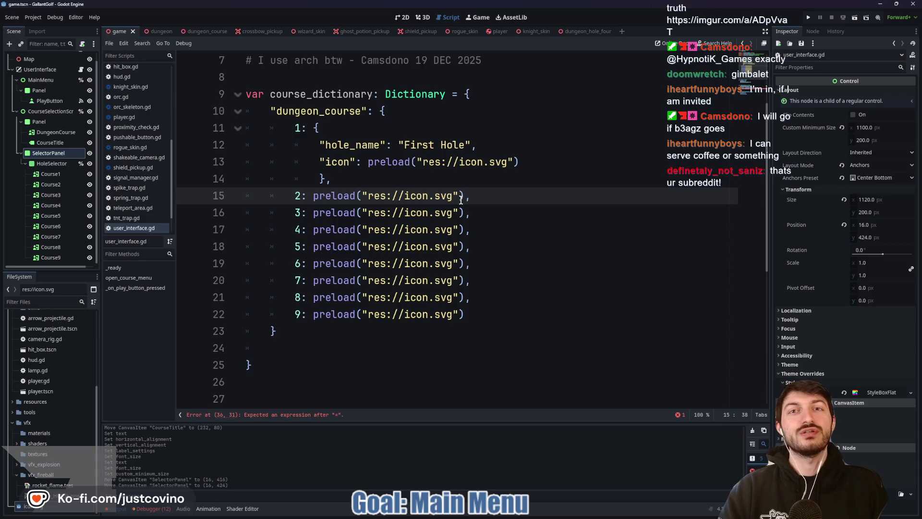
pyautogui.click(412, 177)
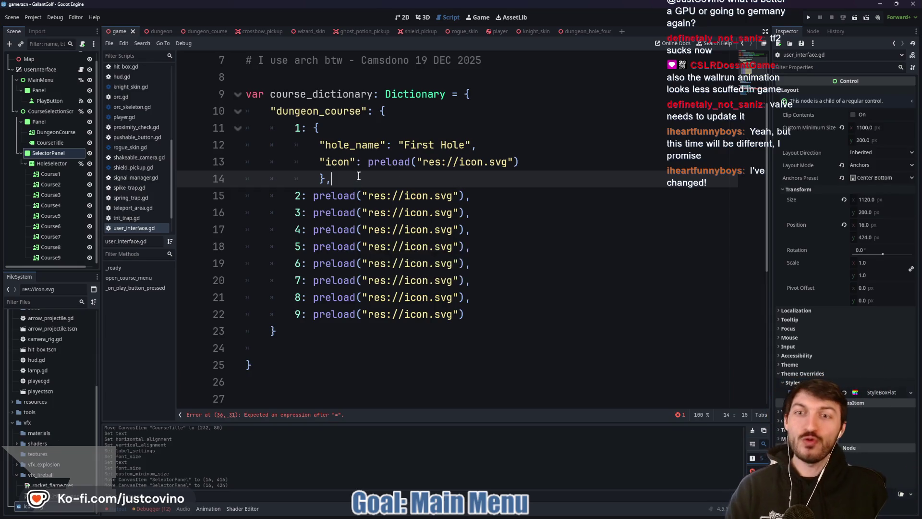
pyautogui.scroll(-4, 358, 164)
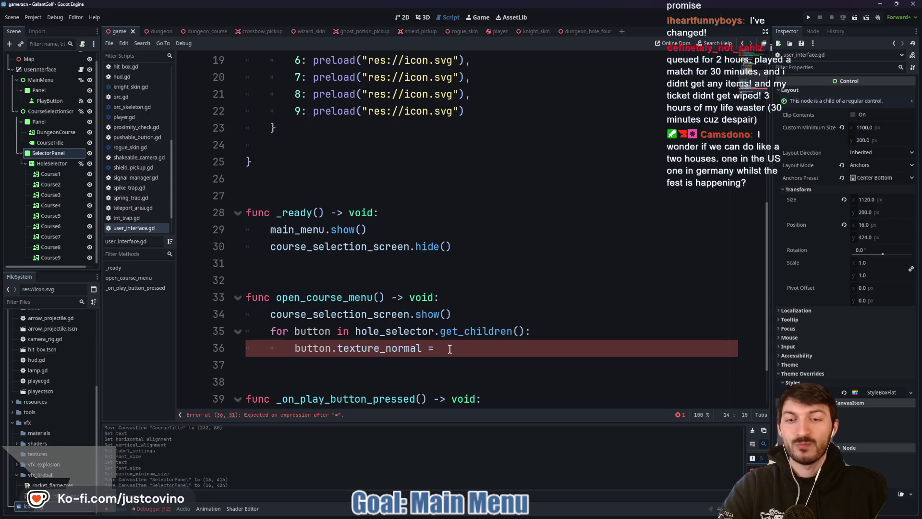
pyautogui.click(450, 349)
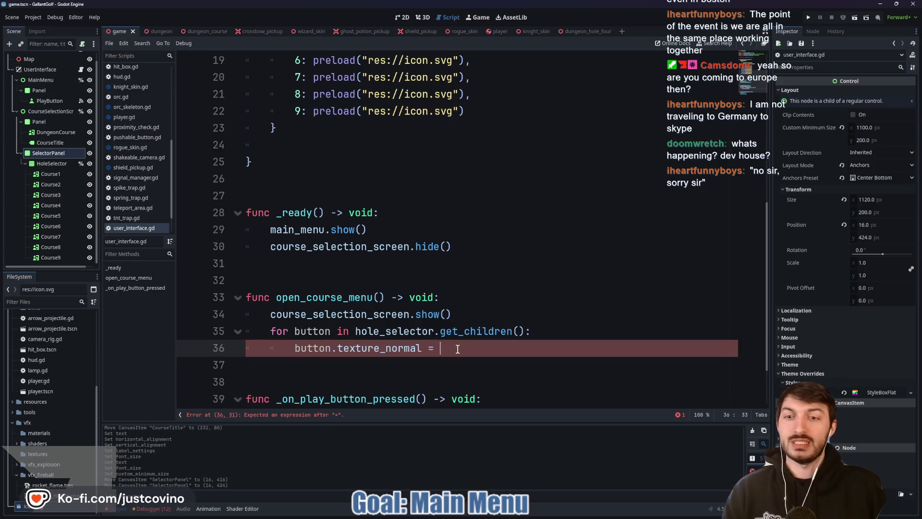
pyautogui.scroll(2, 421, 240)
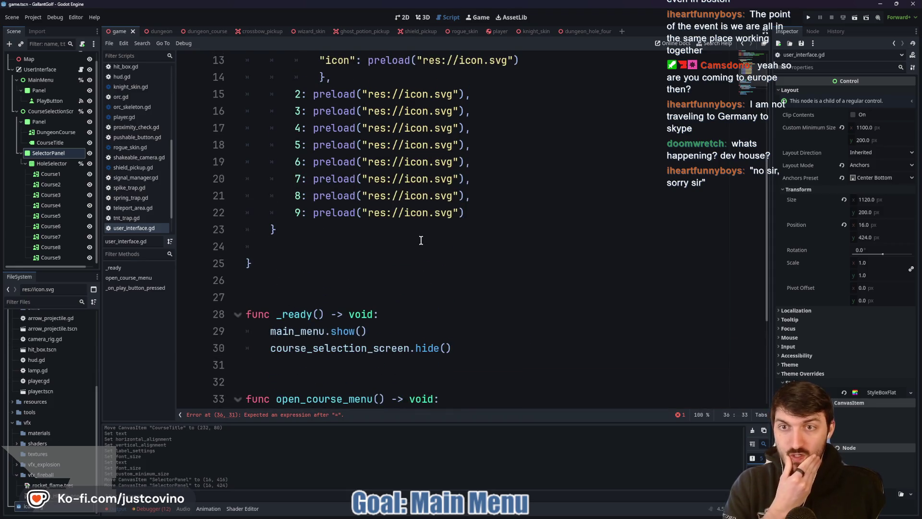
pyautogui.scroll(4, 422, 245)
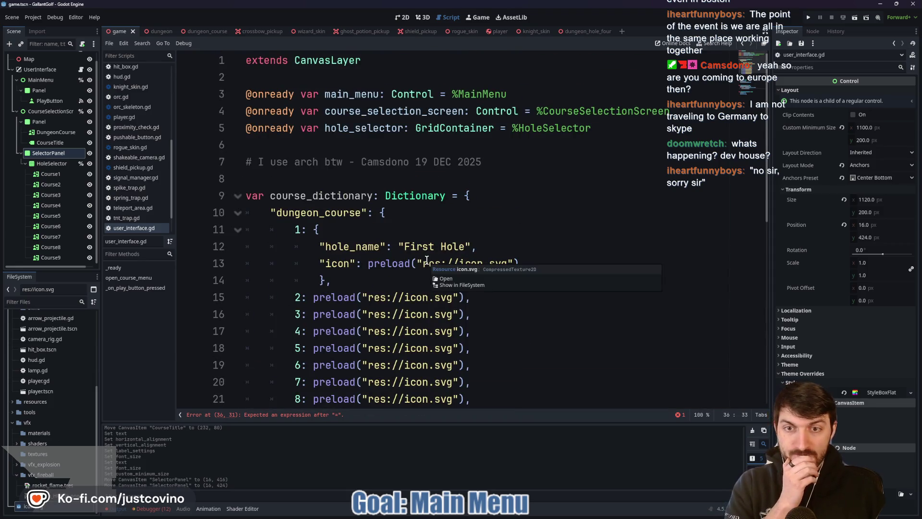
pyautogui.scroll(-1, 413, 282)
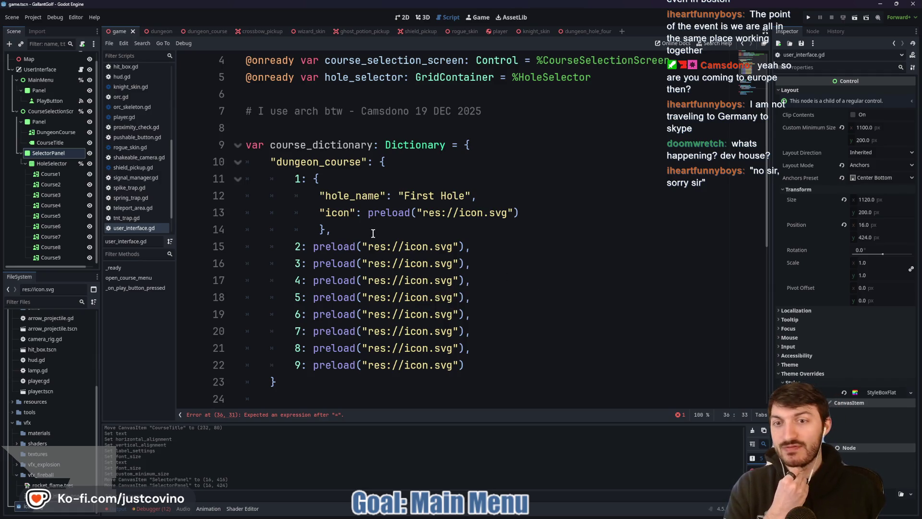
pyautogui.click(388, 236)
pyautogui.click(478, 247)
pyautogui.click(481, 264)
pyautogui.click(482, 282)
pyautogui.click(481, 299)
pyautogui.click(482, 315)
pyautogui.click(482, 329)
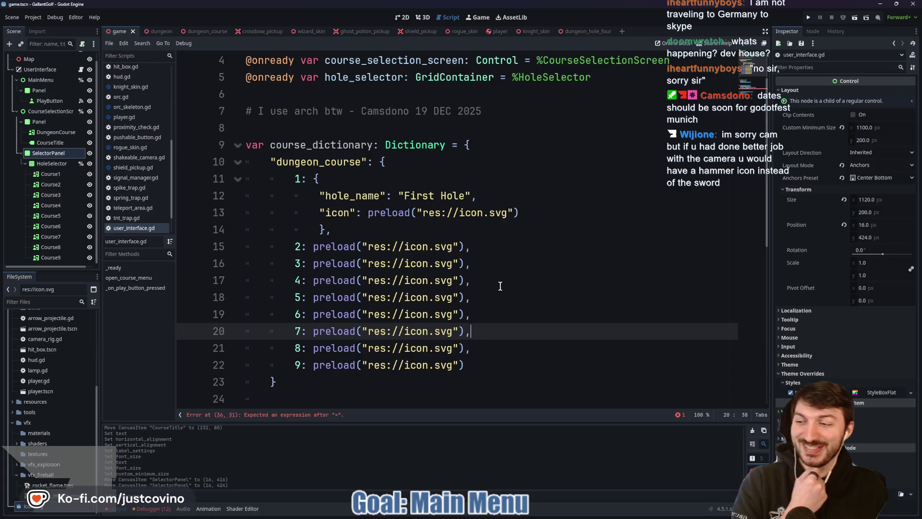
pyautogui.click(399, 230)
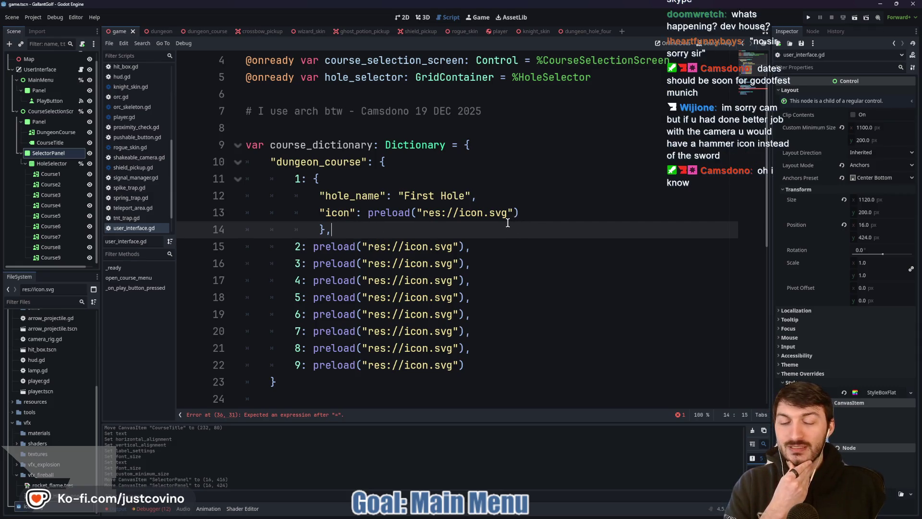
pyautogui.scroll(-2, 504, 223)
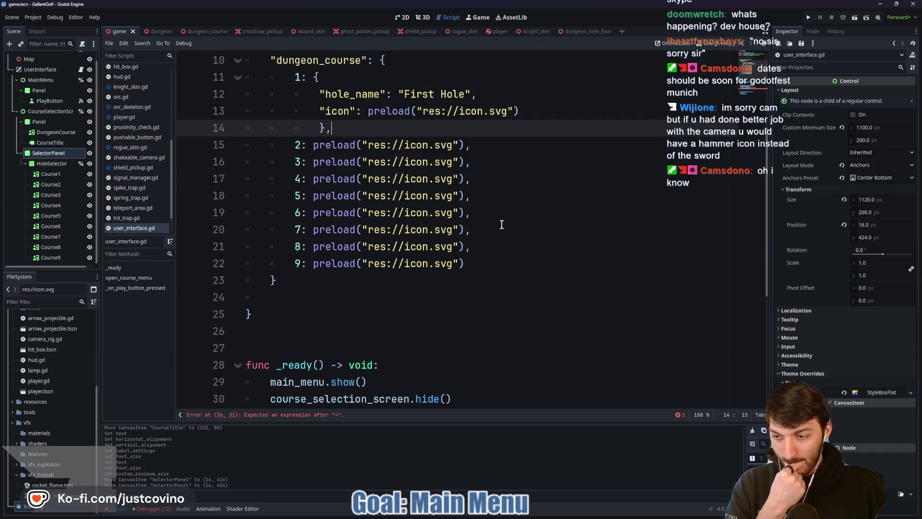
pyautogui.scroll(-4, 501, 224)
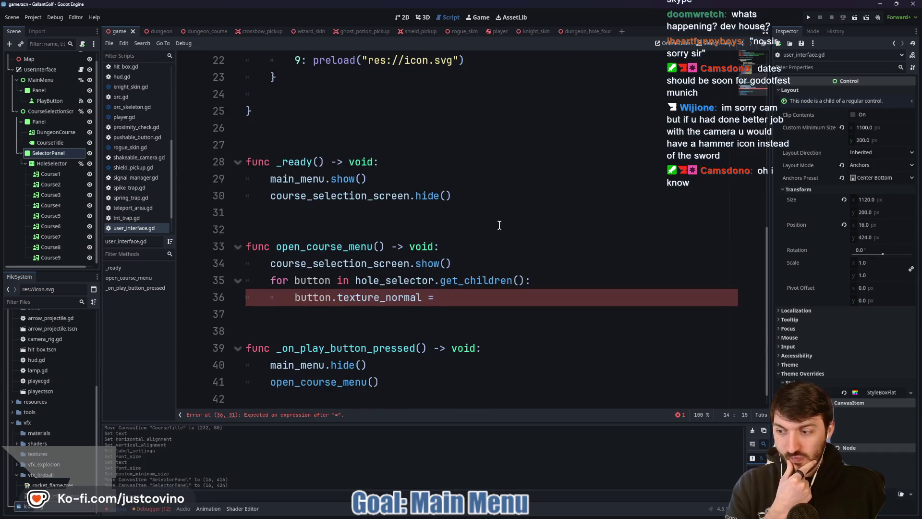
pyautogui.click(460, 293)
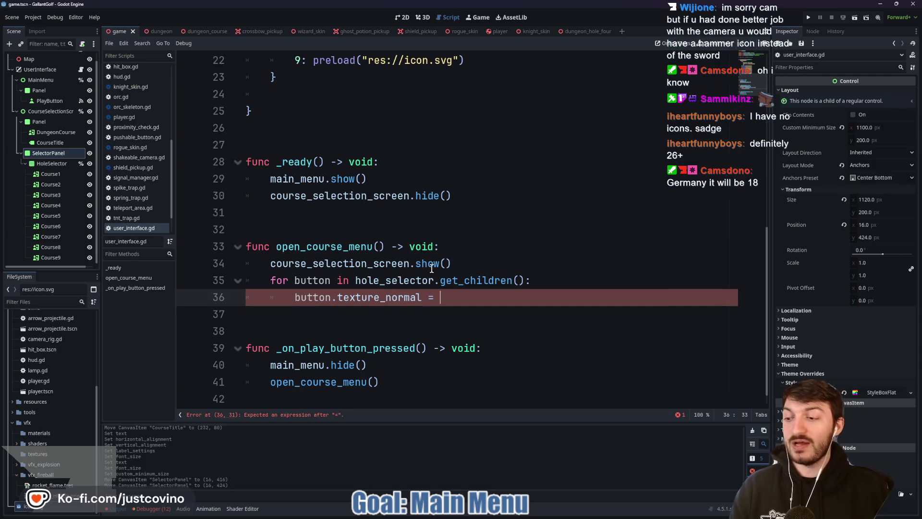
pyautogui.moveTo(432, 270)
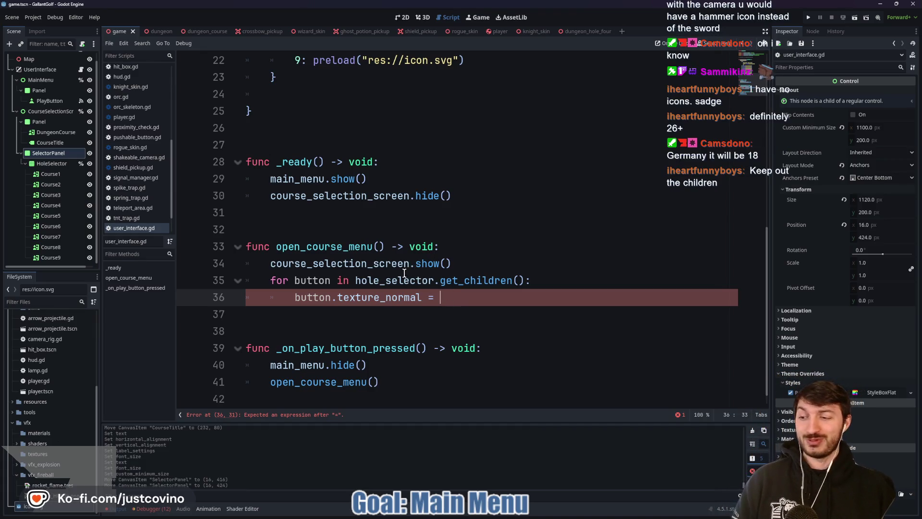
pyautogui.moveTo(382, 279)
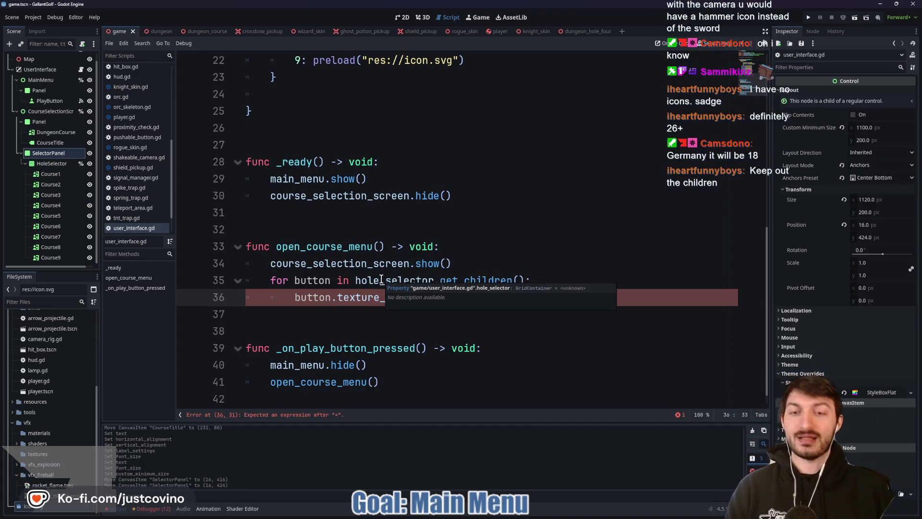
pyautogui.moveTo(449, 286)
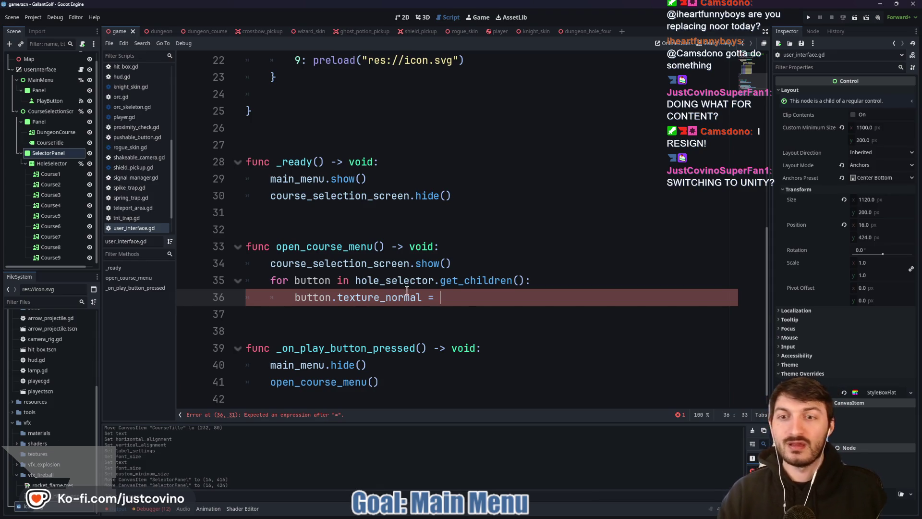
pyautogui.scroll(4, 416, 283)
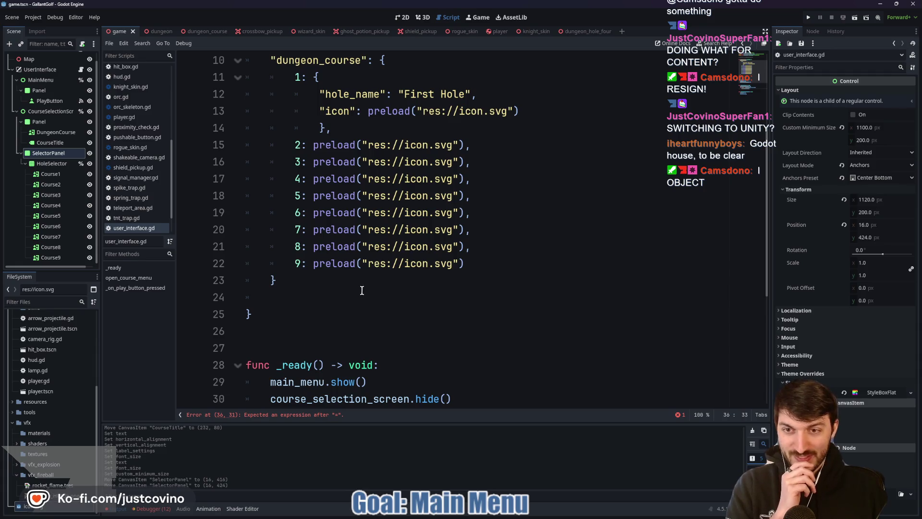
pyautogui.scroll(2, 361, 291)
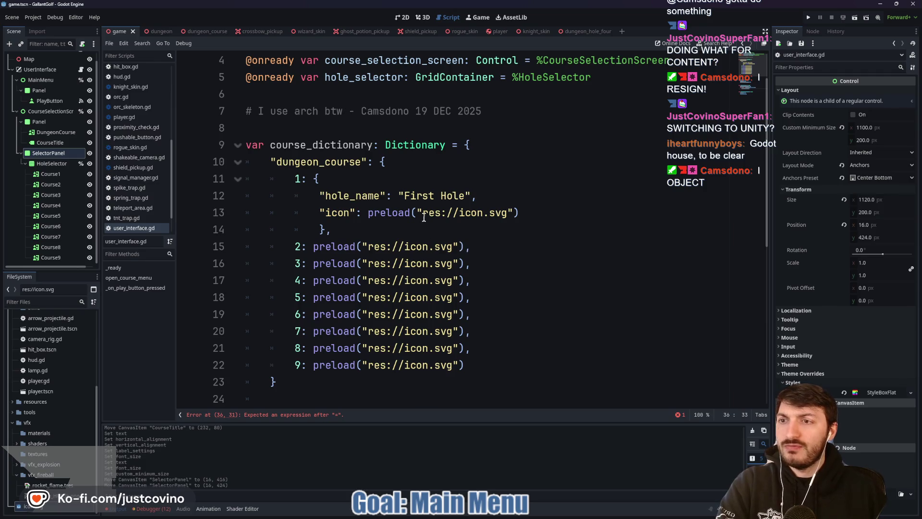
pyautogui.click(402, 18)
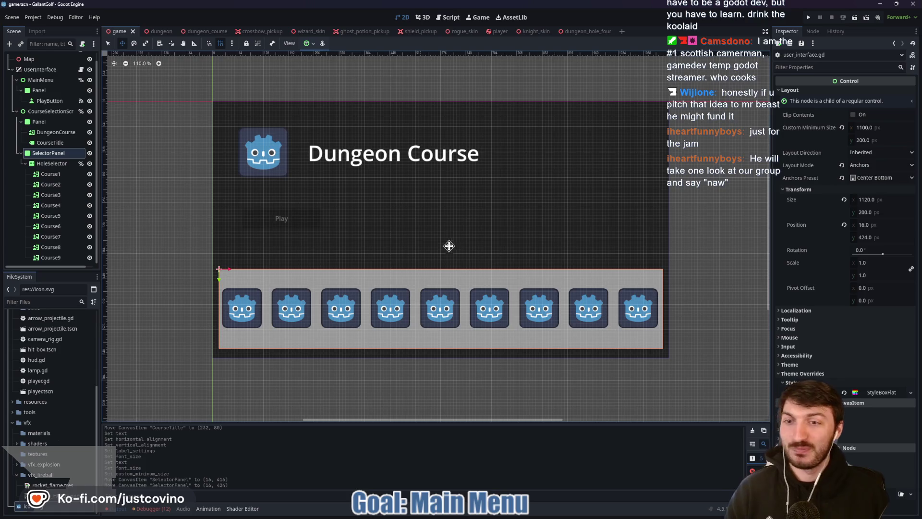
# Step: Select HoleSelector and sketch an Icon box with 'Hole Name' beside it
pyautogui.moveTo(394, 216); pyautogui.dragTo(397, 222)
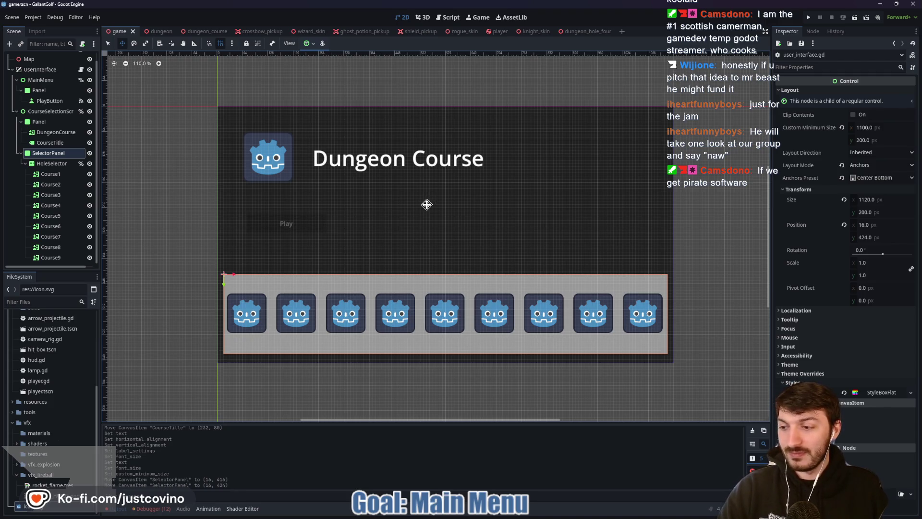
pyautogui.click(53, 164)
pyautogui.moveTo(445, 246); pyautogui.dragTo(435, 224)
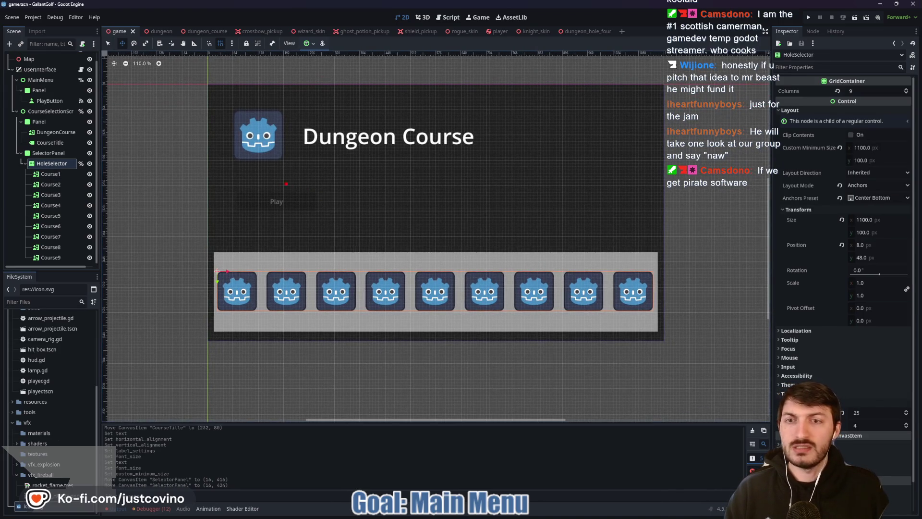
pyautogui.moveTo(257, 168)
pyautogui.mouseDown()
pyautogui.moveTo(312, 206)
pyautogui.moveTo(336, 246)
pyautogui.mouseUp()
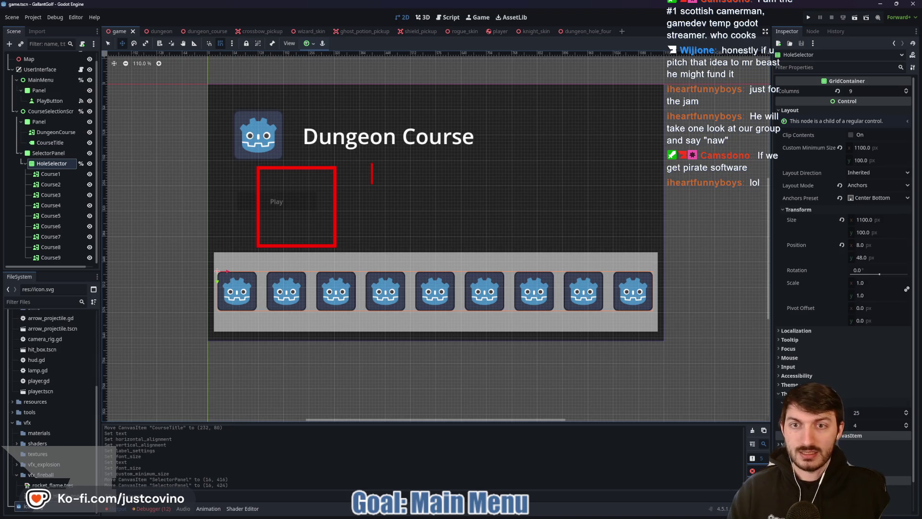
pyautogui.write('Hole Name')
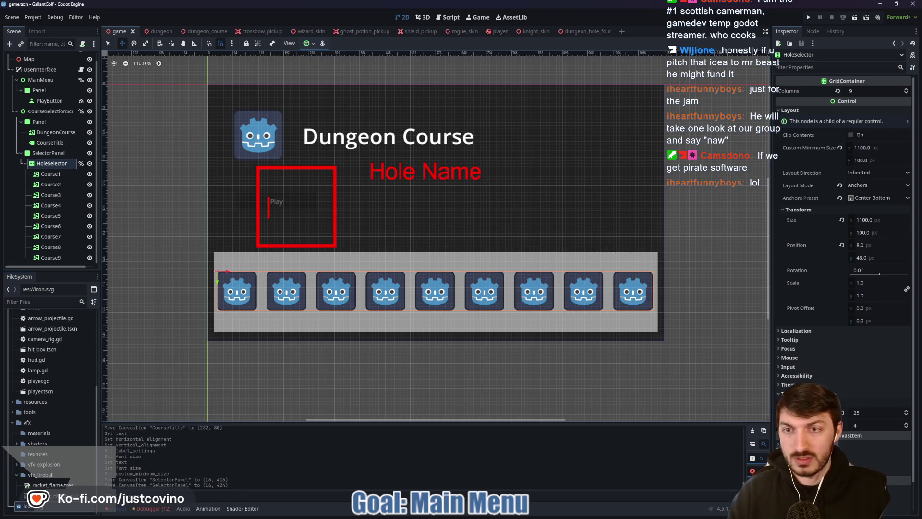
pyautogui.write('Icon')
# Step: Sketch a star with 0/3 and a 0/10 counter, undoing mistaken strokes
pyautogui.click(388, 221)
pyautogui.click(365, 212)
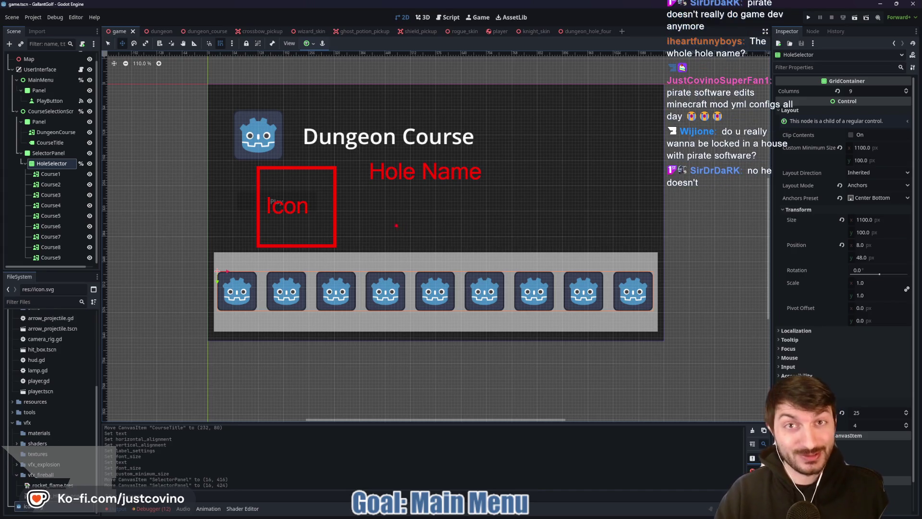
pyautogui.moveTo(370, 201)
pyautogui.mouseDown()
pyautogui.moveTo(387, 222)
pyautogui.moveTo(364, 231)
pyautogui.mouseUp()
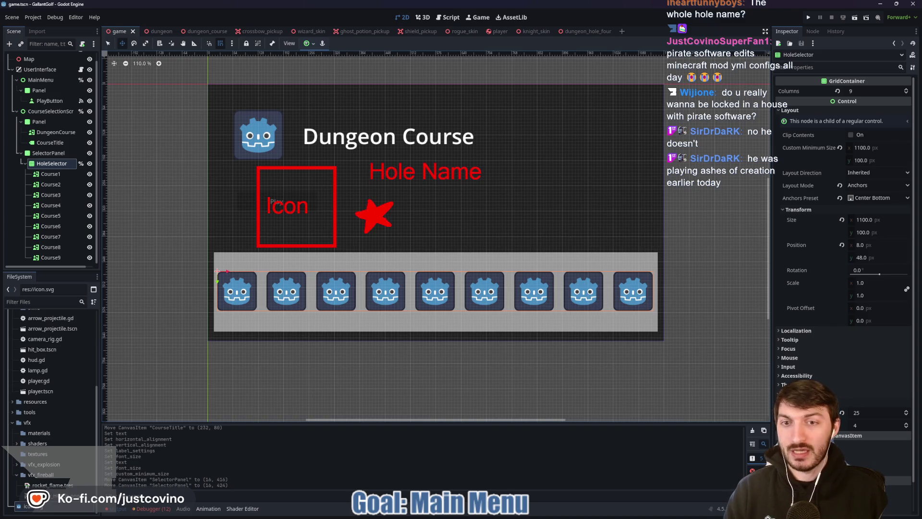
pyautogui.moveTo(424, 205)
pyautogui.mouseDown()
pyautogui.moveTo(413, 226)
pyautogui.moveTo(425, 207)
pyautogui.moveTo(435, 224)
pyautogui.moveTo(452, 211)
pyautogui.mouseUp()
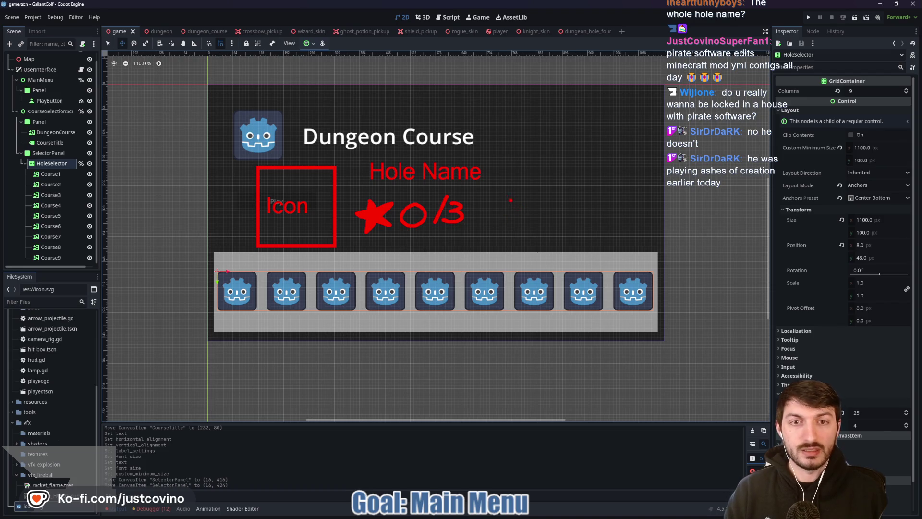
pyautogui.hotkey('ctrl', 'z')
pyautogui.moveTo(501, 208)
pyautogui.mouseDown()
pyautogui.moveTo(529, 217)
pyautogui.moveTo(501, 201)
pyautogui.moveTo(567, 195)
pyautogui.moveTo(572, 219)
pyautogui.moveTo(623, 203)
pyautogui.moveTo(610, 212)
pyautogui.mouseUp()
pyautogui.hotkey('ctrl', 'z')
pyautogui.hotkey('ctrl', 'z')
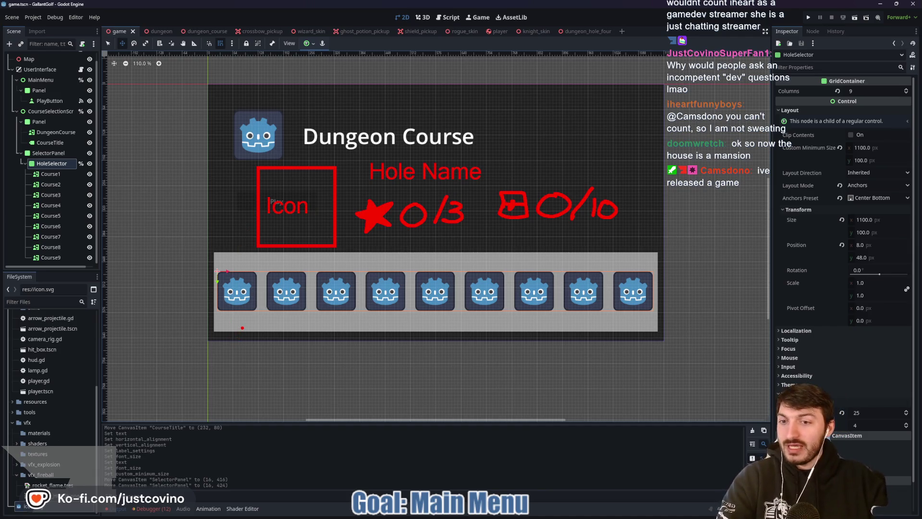
# Step: Sketch a red '10' beneath the hole icon row, then clear all red annotations
pyautogui.moveTo(251, 329); pyautogui.dragTo(251, 371)
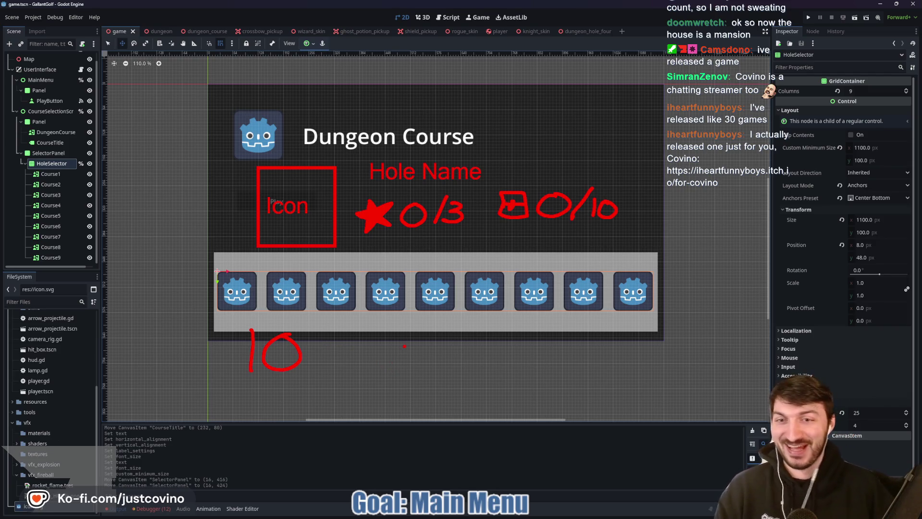
pyautogui.press('Escape')
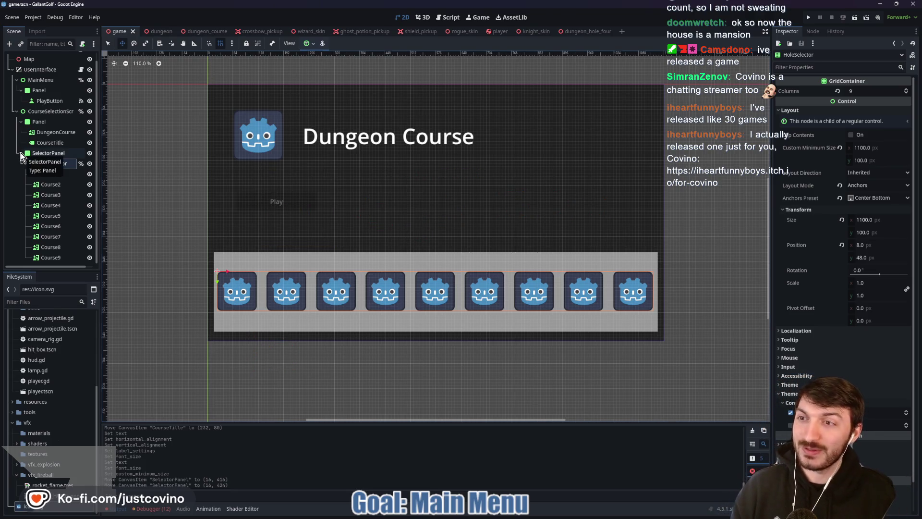
# Step: Collapse SelectorPanel in the Scene dock to hide Course1–Course9, nudging the canvas view
pyautogui.click(21, 153)
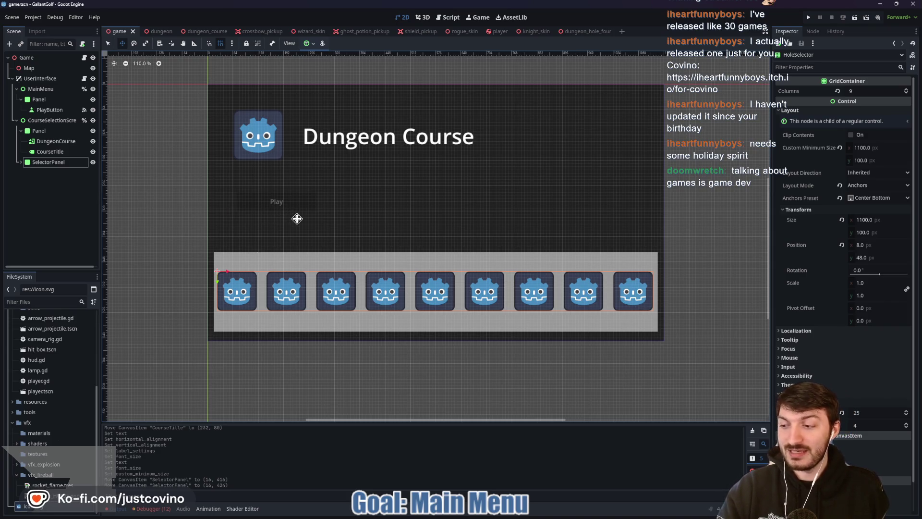
pyautogui.scroll(-1, 406, 205)
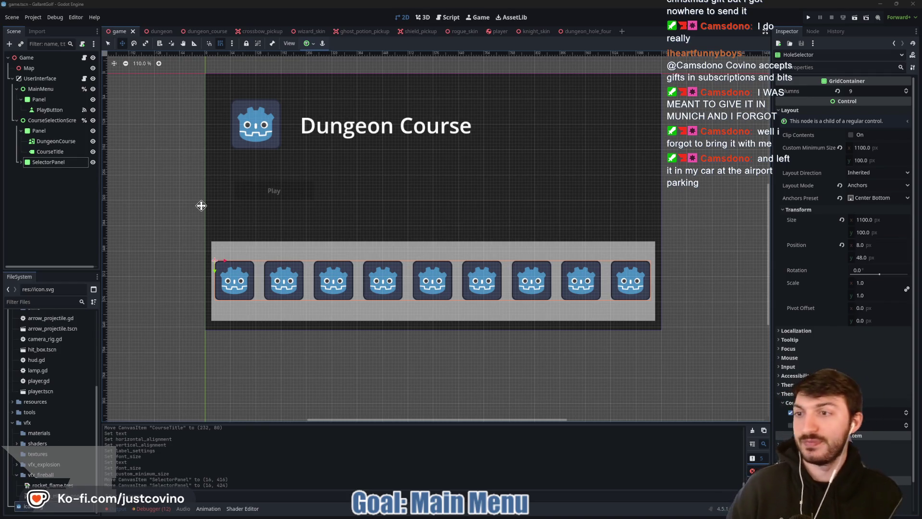
# Step: Select Panel, then CourseSelectionScreen, and draw a tight annotation box around the Play label
pyautogui.click(42, 131)
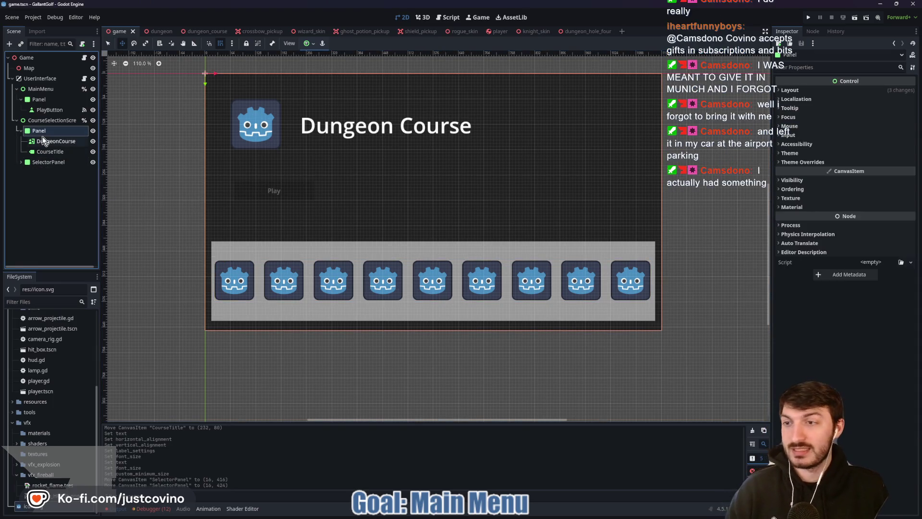
pyautogui.click(59, 120)
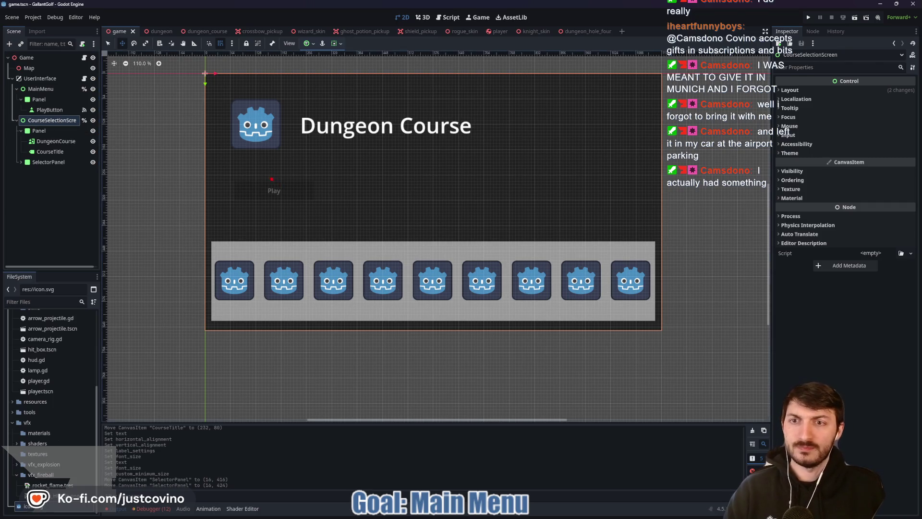
pyautogui.moveTo(244, 157); pyautogui.dragTo(312, 233)
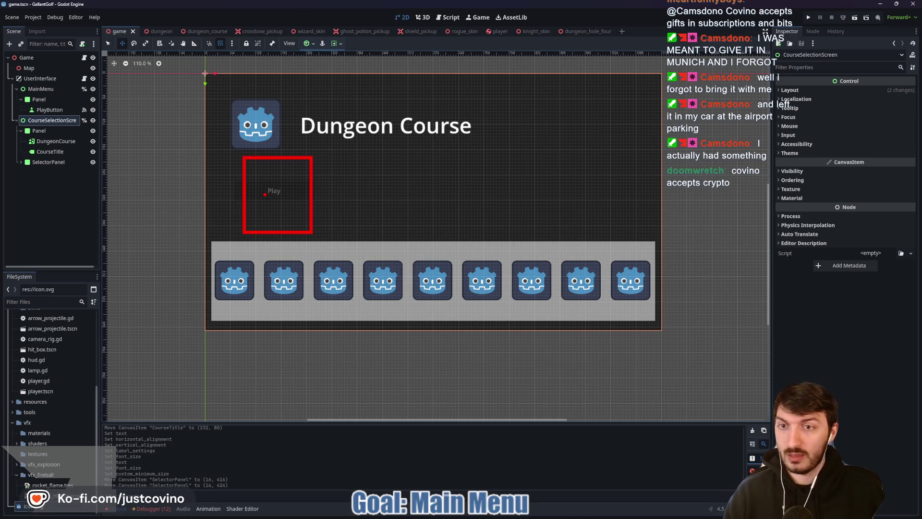
pyautogui.moveTo(244, 161); pyautogui.dragTo(319, 227)
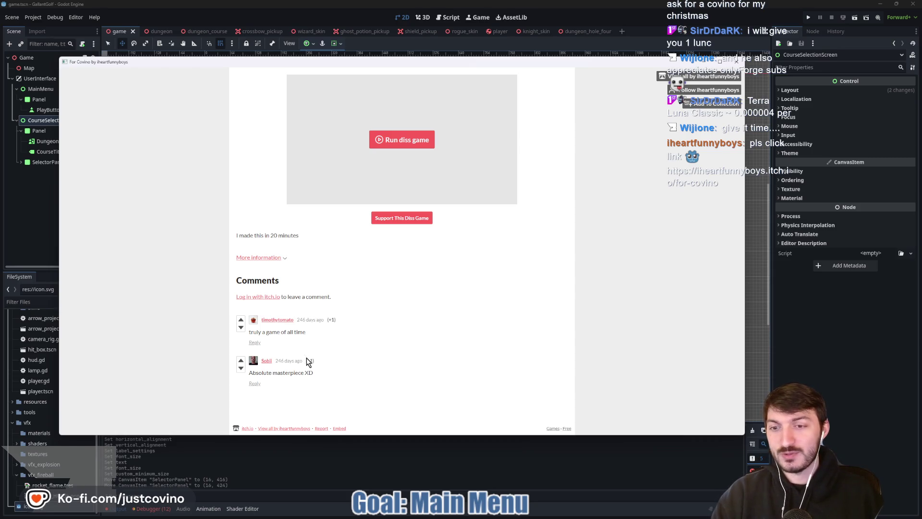
# Step: Get past the verification check and downvote the 'truly a game of all time' comment
pyautogui.click(241, 329)
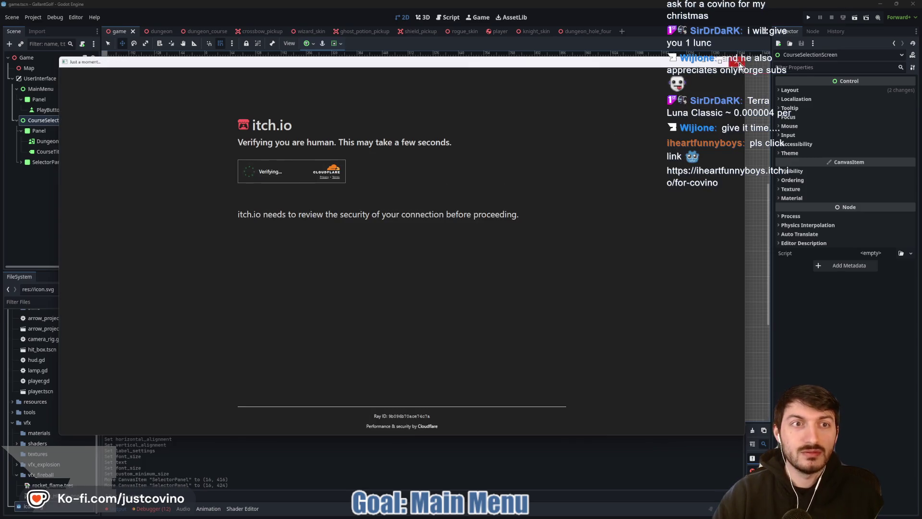
pyautogui.hotkey('ctrl', 'w')
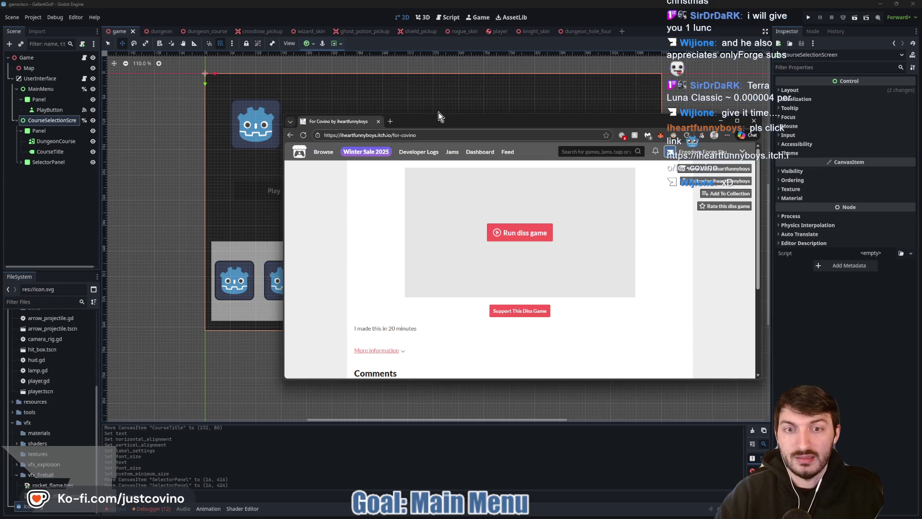
pyautogui.moveTo(439, 120); pyautogui.dragTo(380, 94)
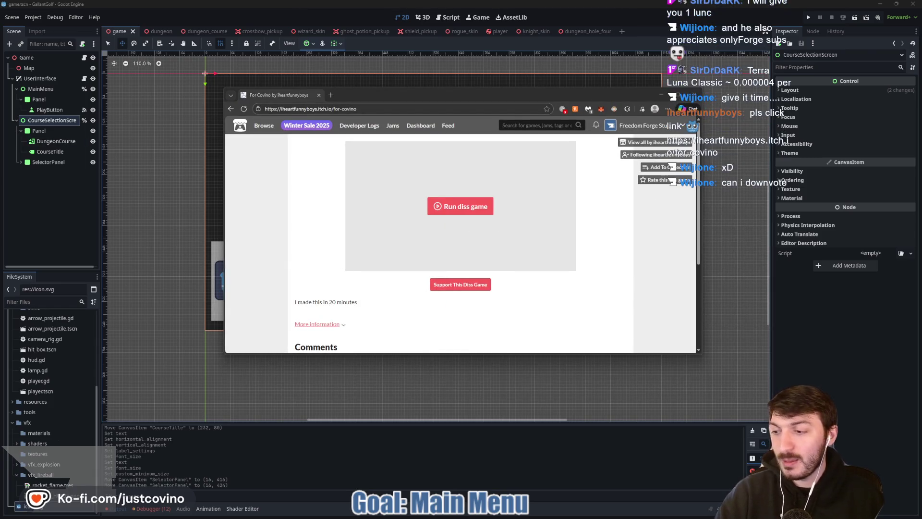
pyautogui.scroll(-1, 410, 308)
pyautogui.scroll(-3, 408, 306)
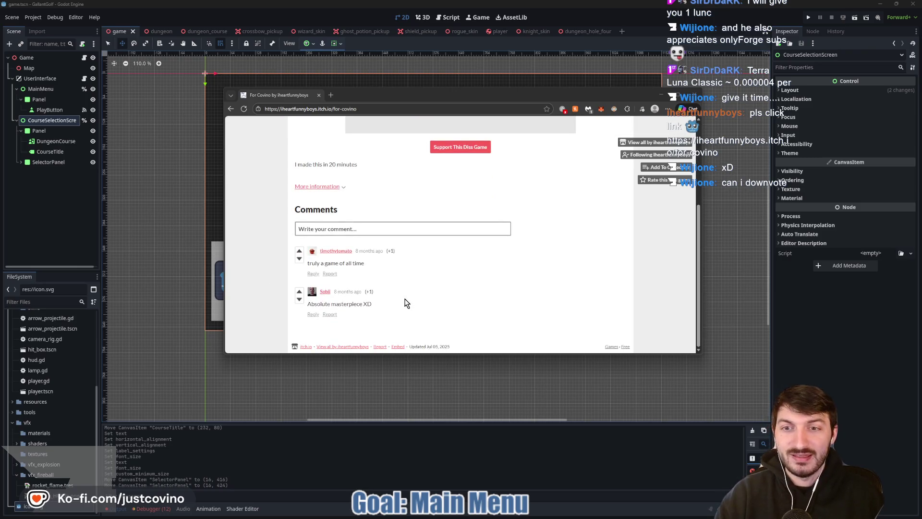
pyautogui.click(299, 259)
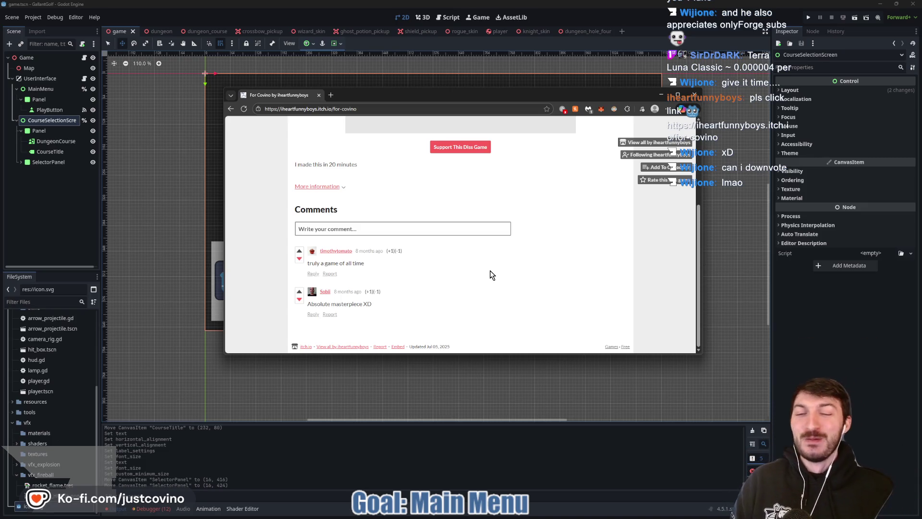
# Step: Make the itch.io window taller and move it up-left to view comments, then close it
pyautogui.scroll(3, 490, 270)
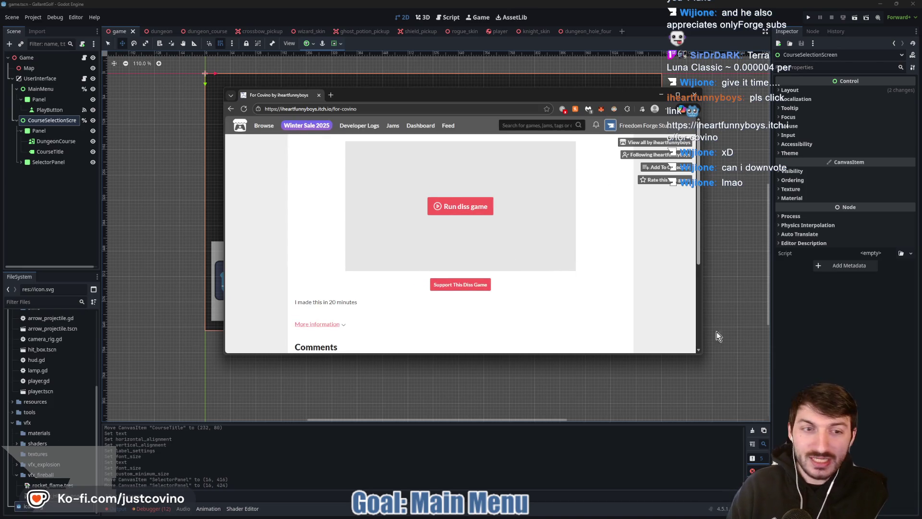
pyautogui.moveTo(699, 357)
pyautogui.mouseDown()
pyautogui.moveTo(705, 390)
pyautogui.moveTo(738, 424)
pyautogui.mouseUp()
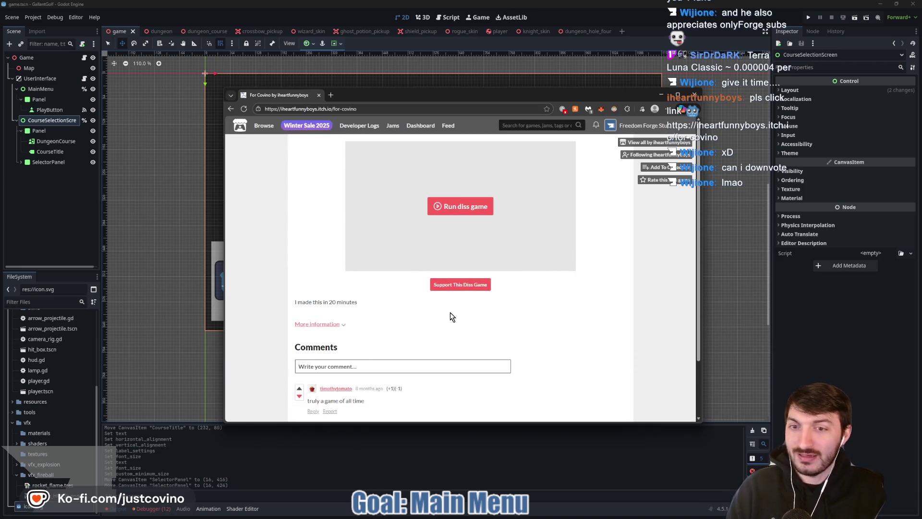
pyautogui.moveTo(472, 94)
pyautogui.mouseDown()
pyautogui.moveTo(444, 83)
pyautogui.moveTo(435, 66)
pyautogui.mouseUp()
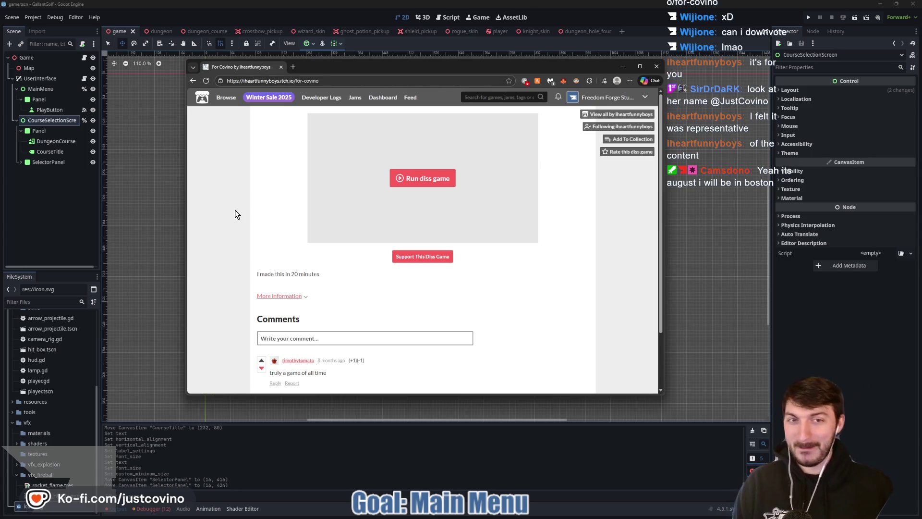
pyautogui.click(656, 66)
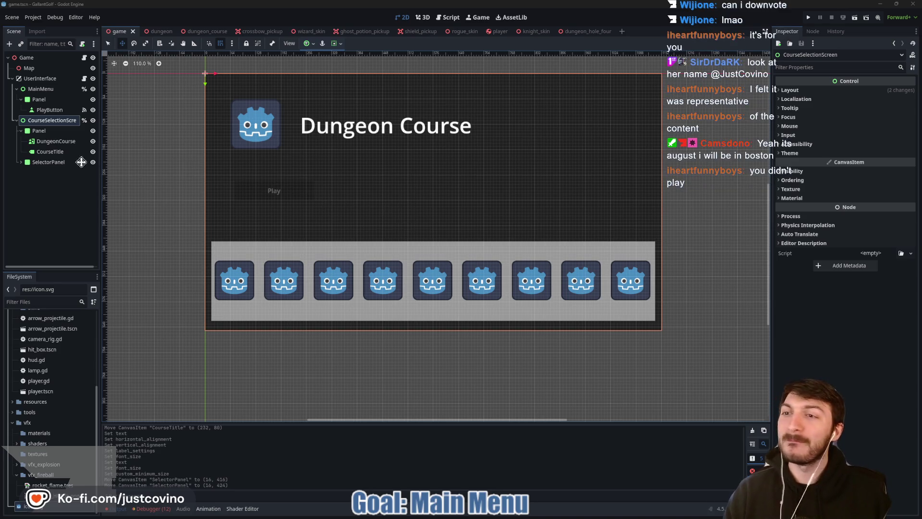
# Step: Select CourseTitle, then expand SelectorPanel to list HoleSelector and Course1–Course9
pyautogui.click(39, 130)
pyautogui.click(50, 152)
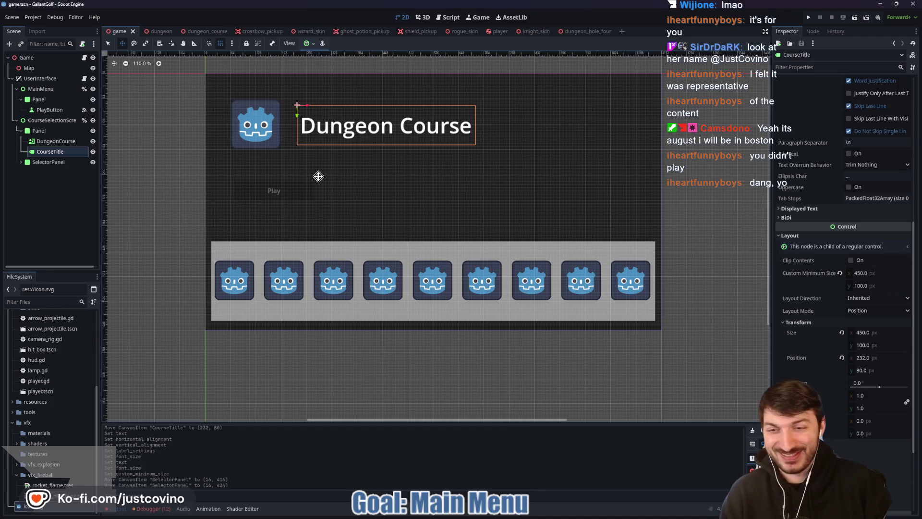
pyautogui.click(21, 163)
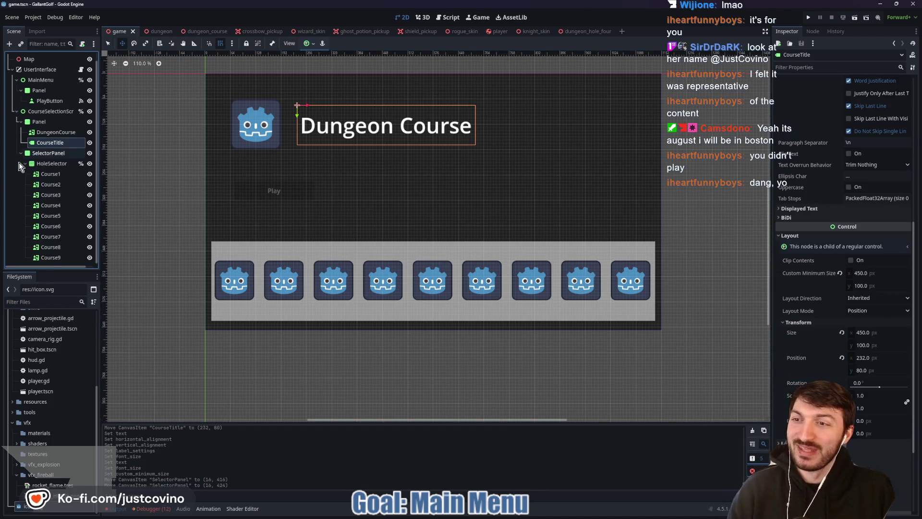
# Step: Select Course1 to show its TextureButton properties, including its 100 by 100 px minimum size
pyautogui.click(50, 175)
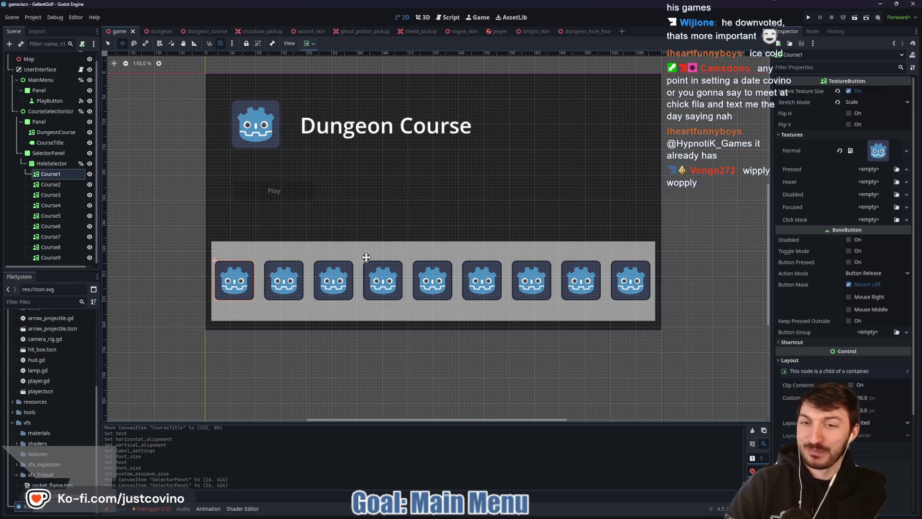
pyautogui.scroll(2, 165, 223)
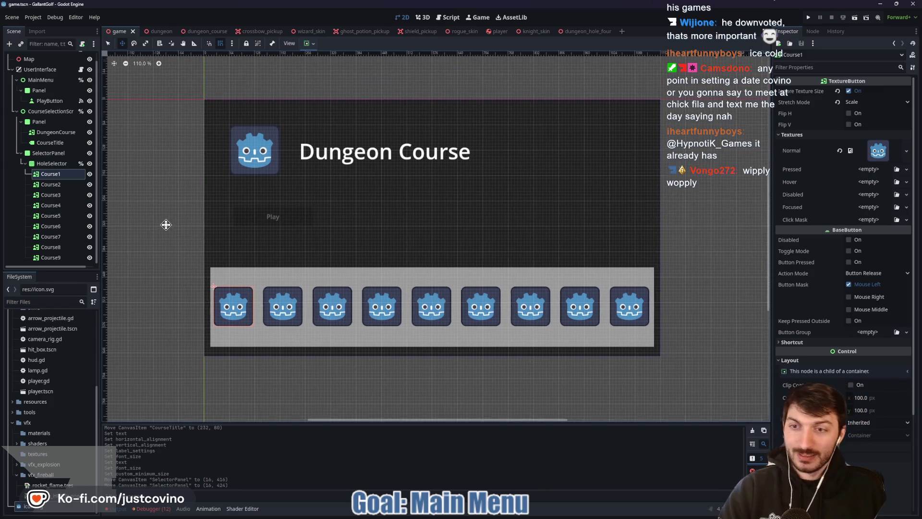
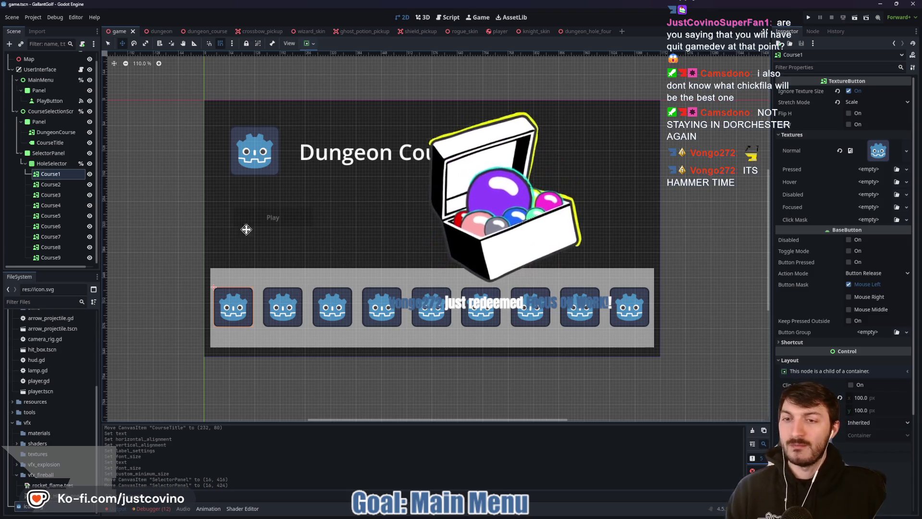
# Step: Leave SelectorPanel at its original position by cancelling an accidental move
pyautogui.click(48, 152)
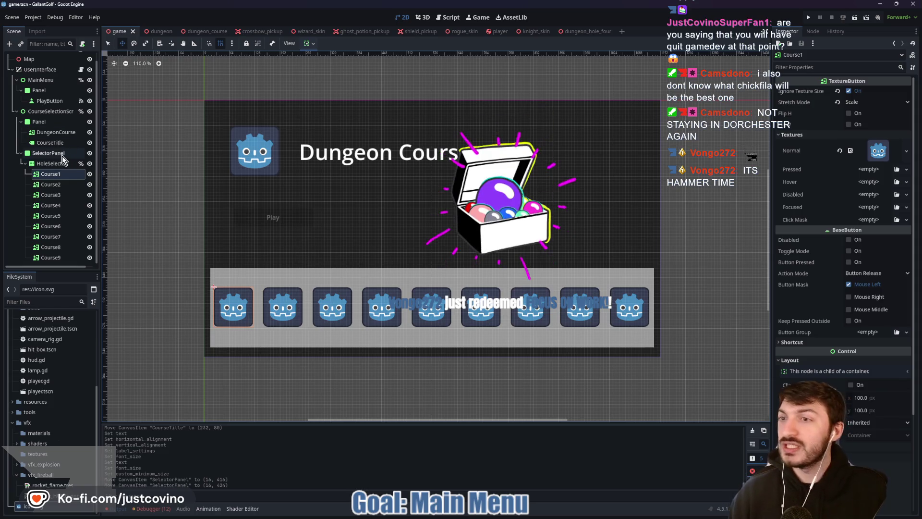
pyautogui.moveTo(422, 277)
pyautogui.mouseDown()
pyautogui.moveTo(422, 190)
pyautogui.moveTo(424, 270)
pyautogui.mouseUp()
pyautogui.press('Escape')
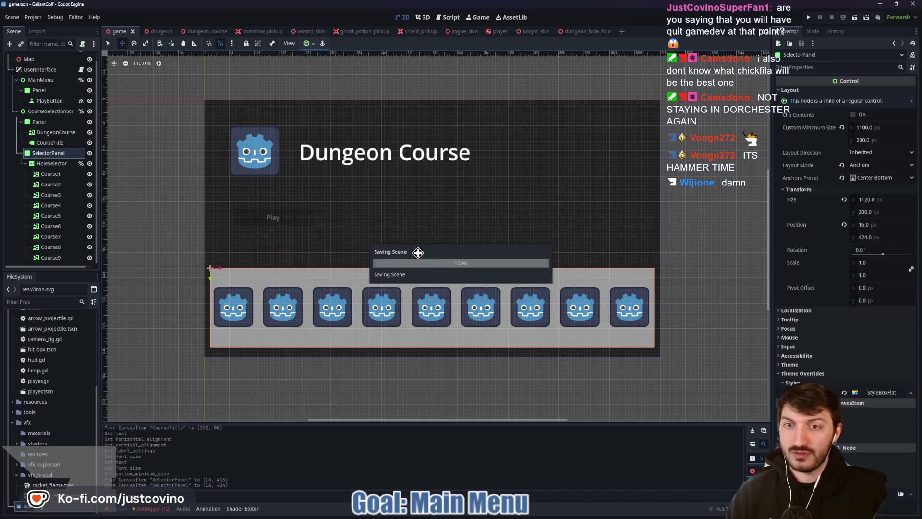
# Step: Fold SelectorPanel's child nodes in the Scene dock and search the system for 'goose'
pyautogui.click(45, 111)
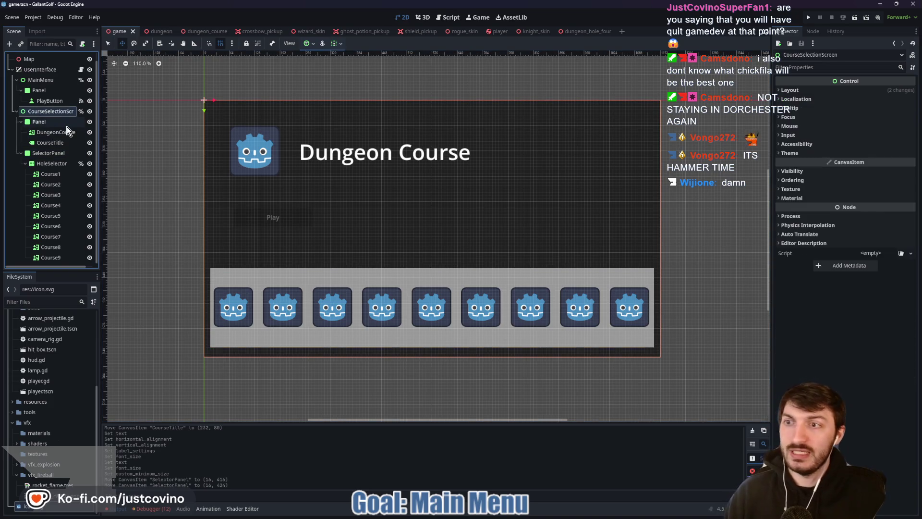
pyautogui.click(24, 152)
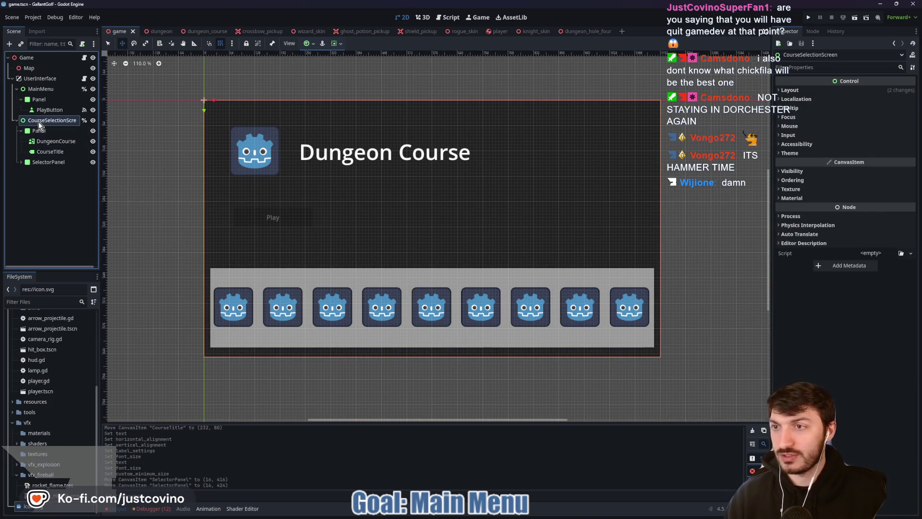
pyautogui.press('Escape')
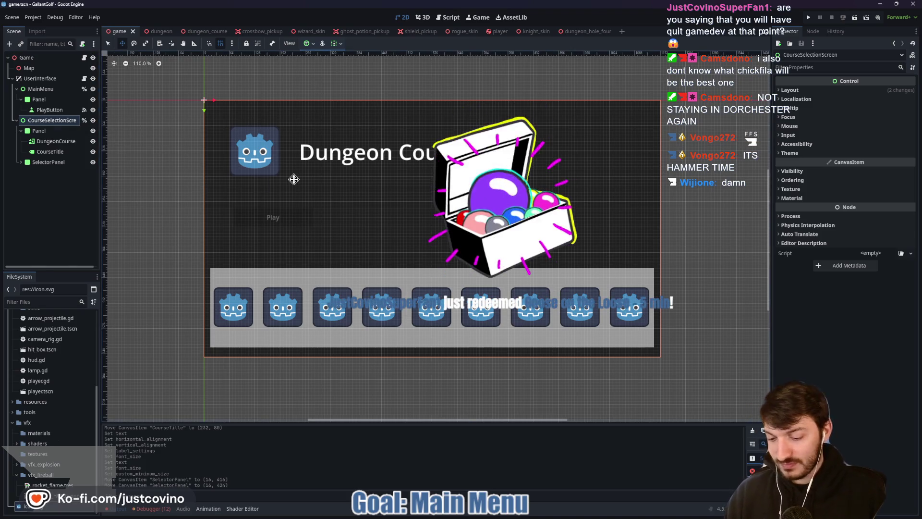
pyautogui.press('super')
pyautogui.write('goose')
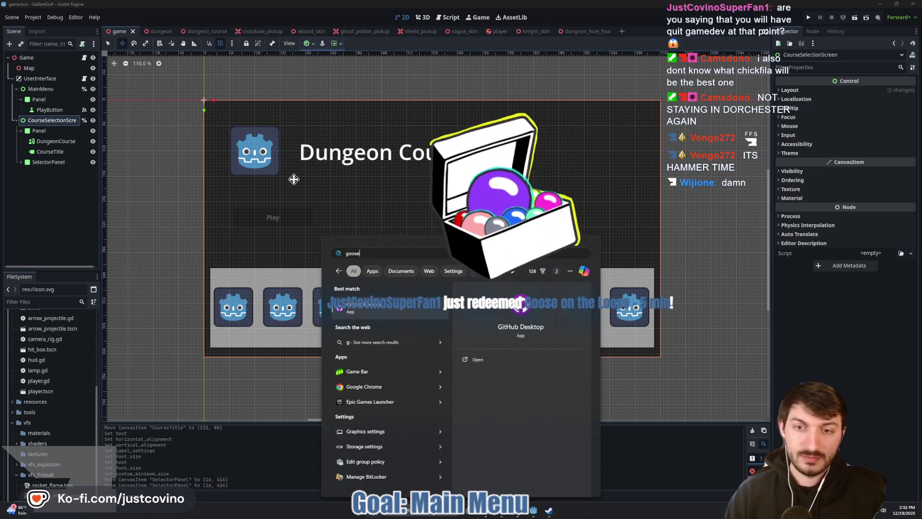
# Step: Launch Desktop Goose from the search results and bring the Twitch Chat popout into view
pyautogui.press('Return')
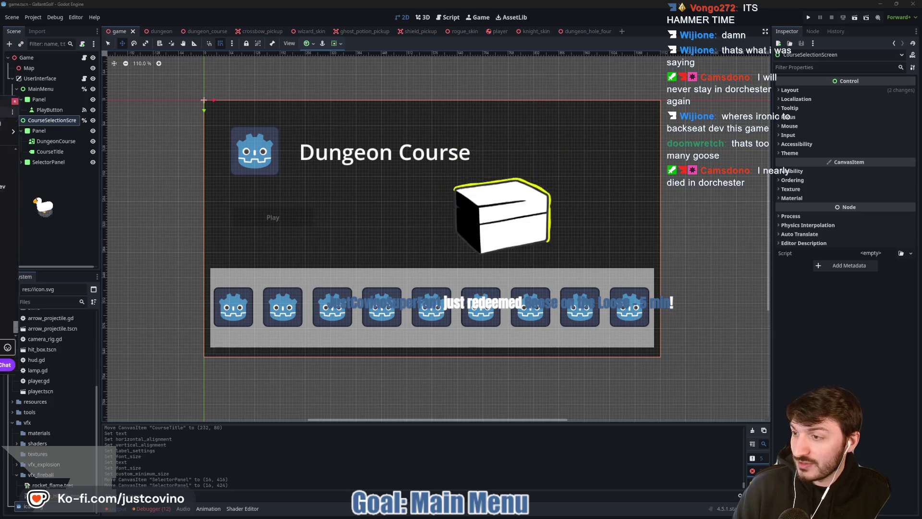
pyautogui.moveTo(323, 74); pyautogui.dragTo(425, 74)
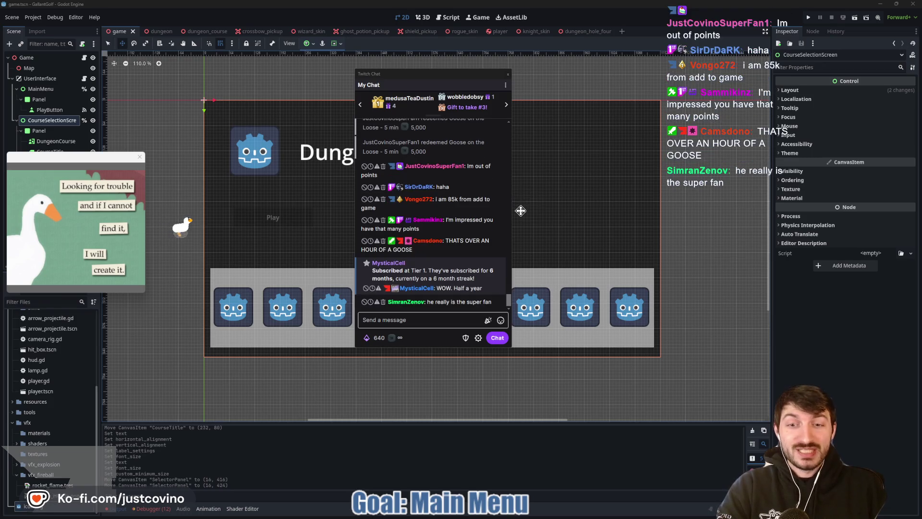
# Step: Scroll through the Twitch Chat popout and reposition its window
pyautogui.scroll(5, 478, 231)
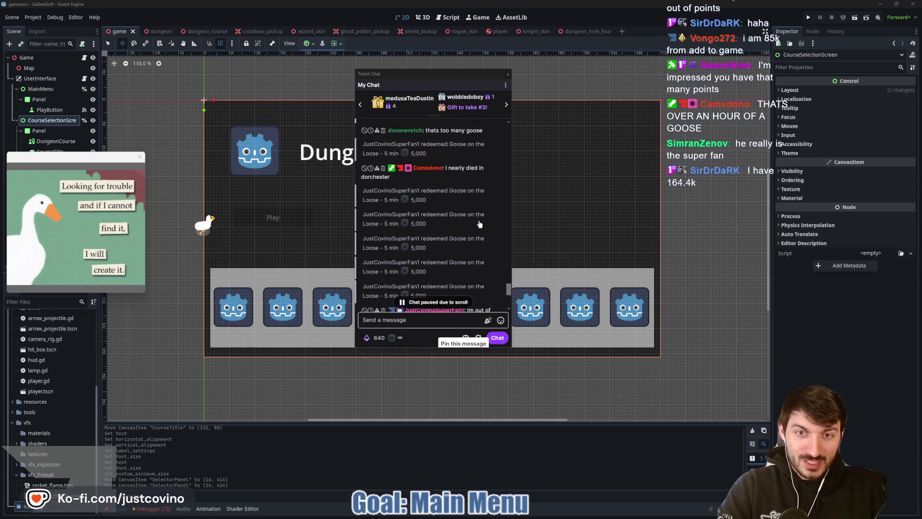
pyautogui.scroll(5, 478, 229)
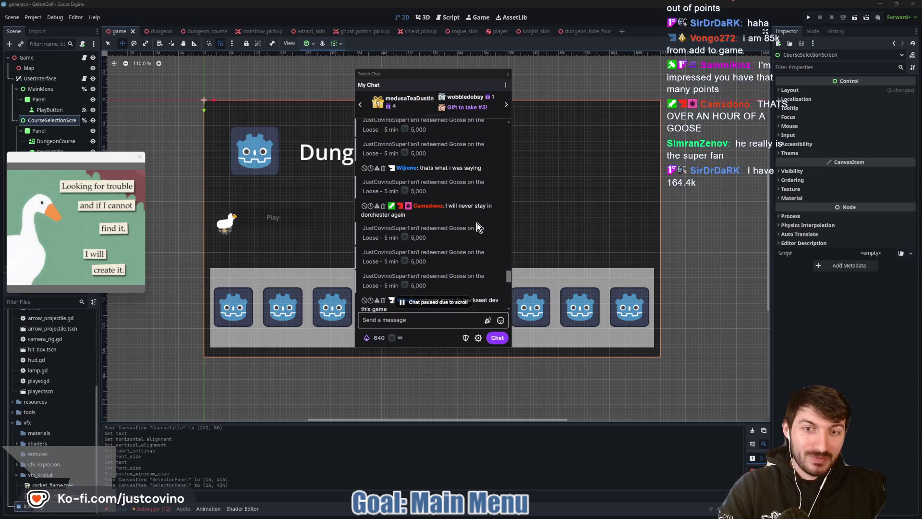
pyautogui.scroll(3, 477, 222)
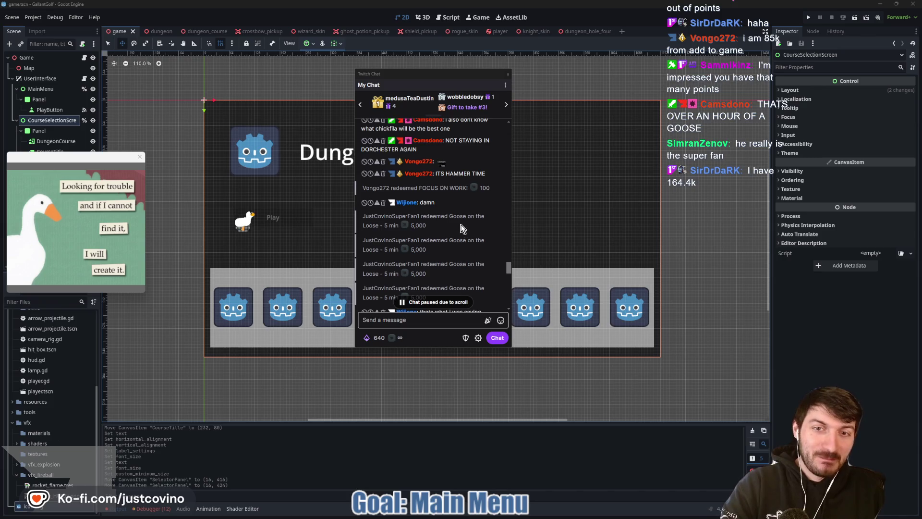
pyautogui.scroll(-1, 460, 226)
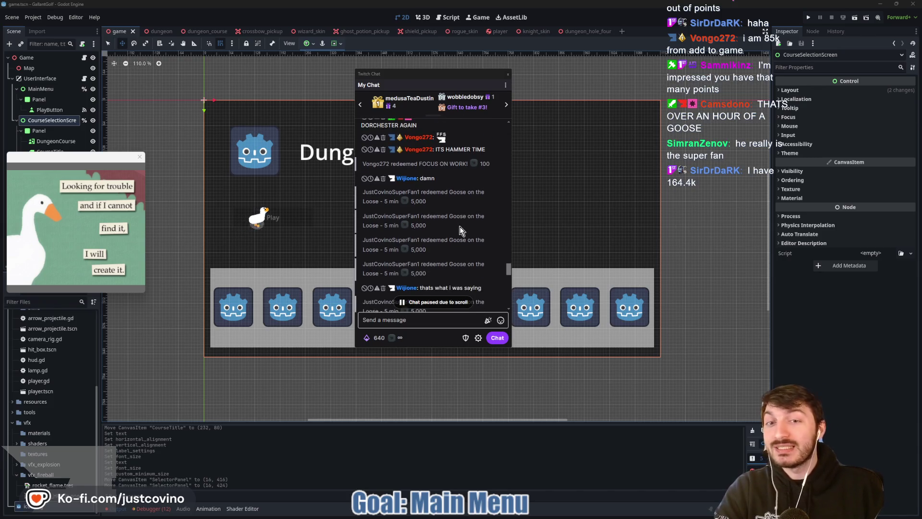
pyautogui.scroll(-6, 460, 226)
pyautogui.scroll(-10, 460, 227)
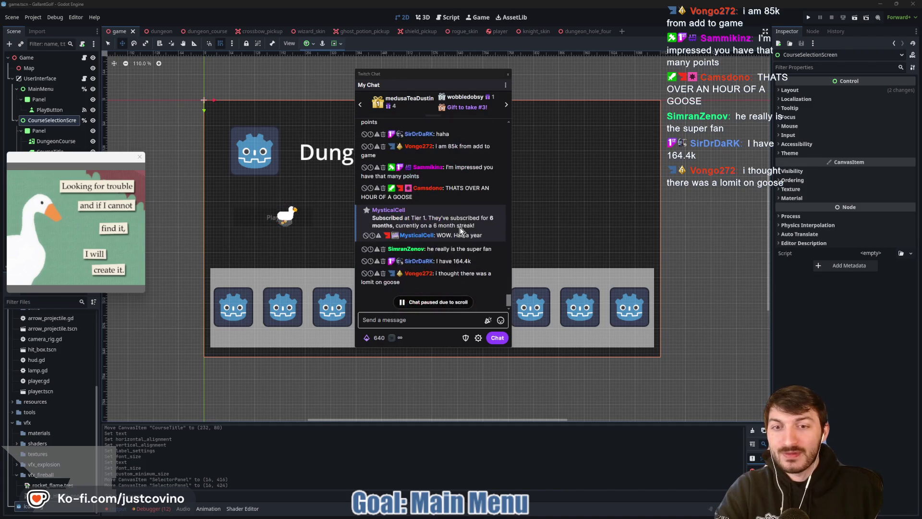
pyautogui.scroll(1, 459, 228)
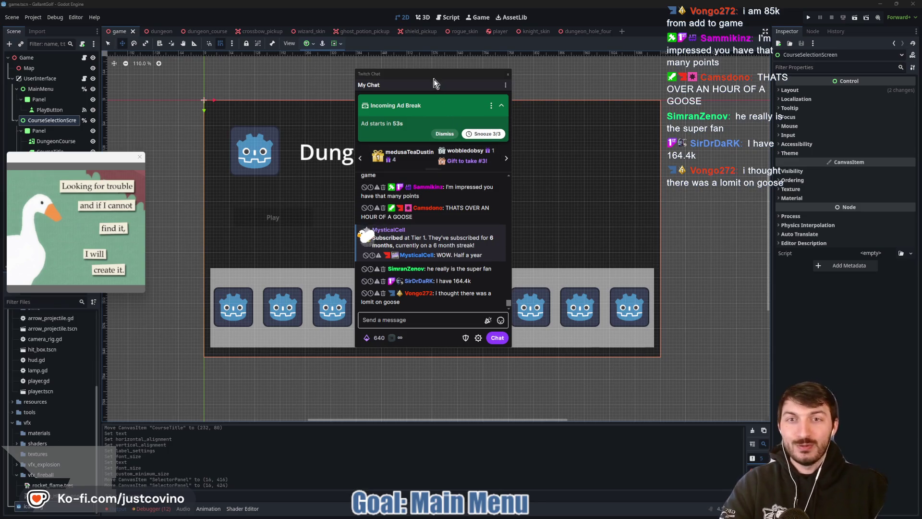
pyautogui.moveTo(418, 74)
pyautogui.mouseDown()
pyautogui.moveTo(431, 73)
pyautogui.moveTo(0, 75)
pyautogui.moveTo(269, 94)
pyautogui.moveTo(409, 70)
pyautogui.mouseUp()
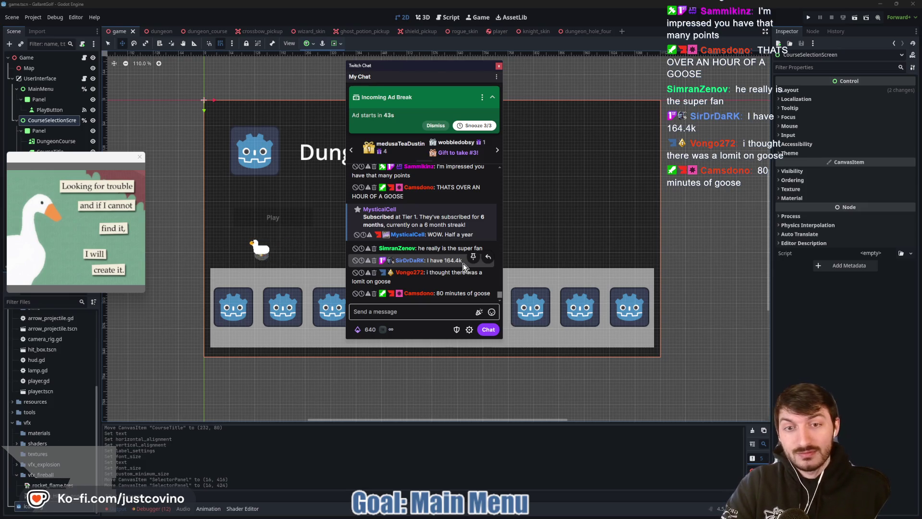
# Step: Highlight the 164.4k points message, move the chat to the left edge, and close the goose note
pyautogui.moveTo(462, 261); pyautogui.dragTo(432, 259)
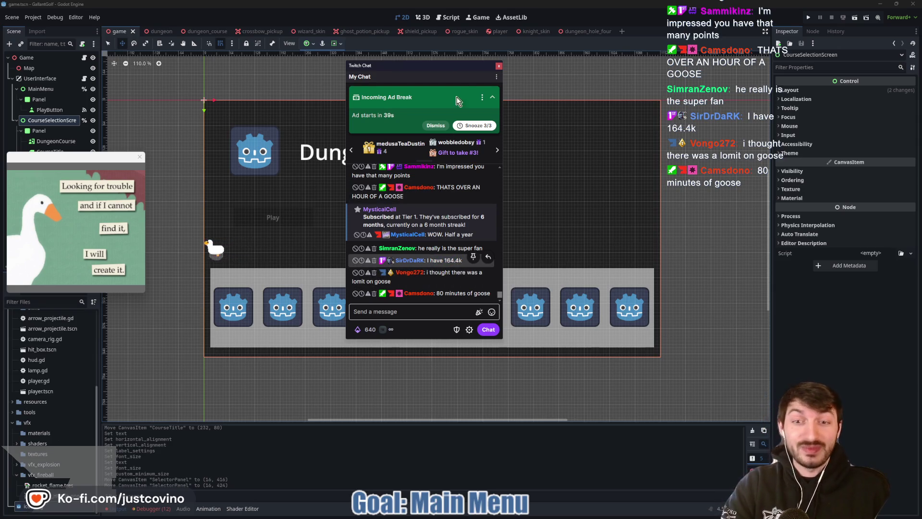
pyautogui.moveTo(365, 66); pyautogui.dragTo(0, 116)
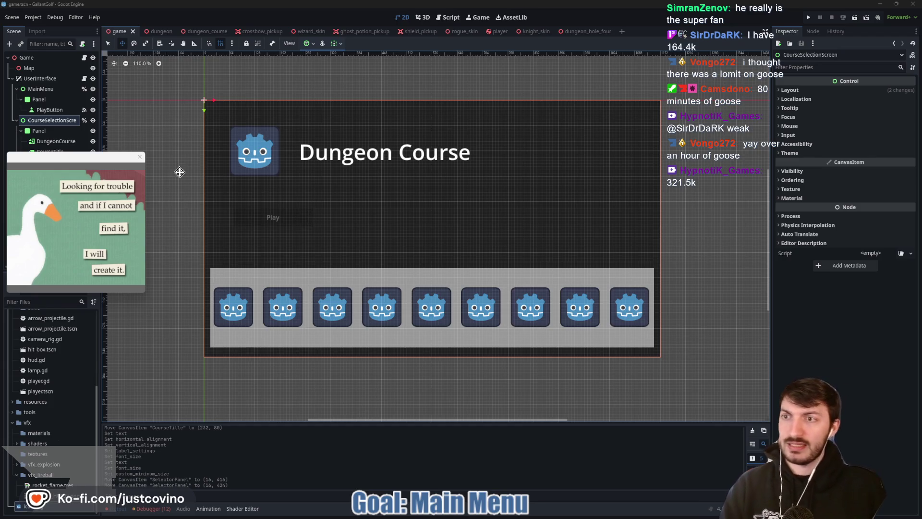
pyautogui.click(140, 157)
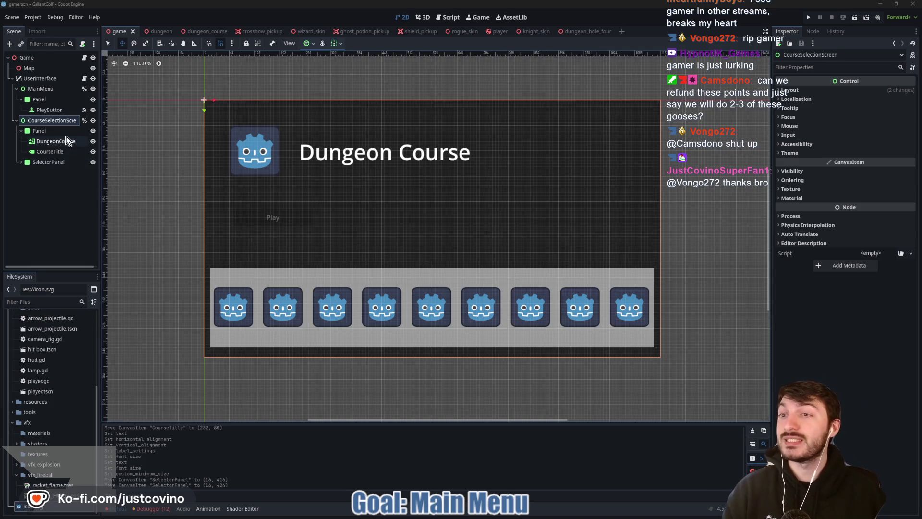
# Step: Add a TextureRect and a 1000×200 Panel placed at 80, 208 under the course title
pyautogui.click(44, 123)
pyautogui.hotkey('ctrl', 'a')
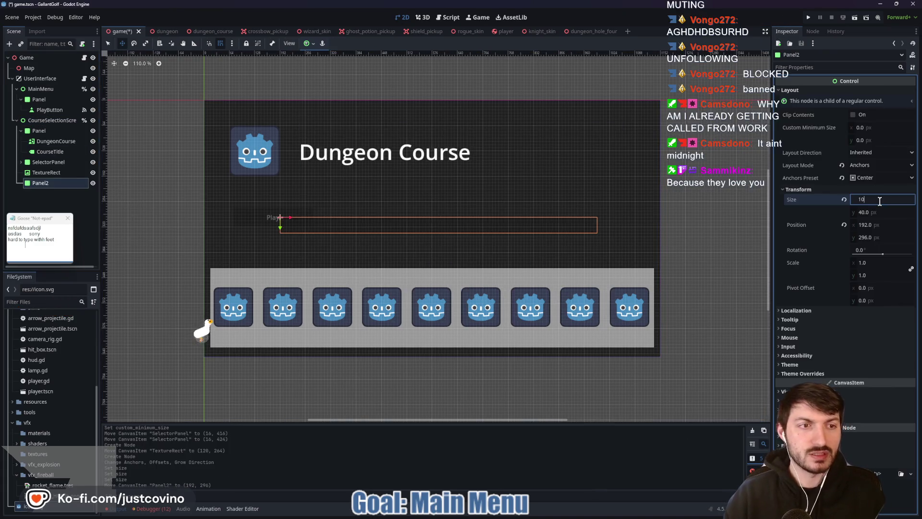
pyautogui.moveTo(442, 224); pyautogui.dragTo(412, 224)
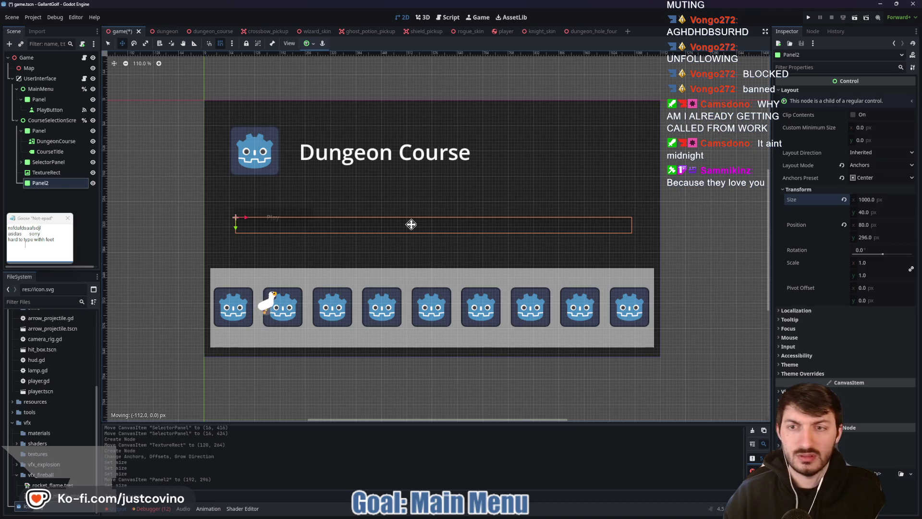
pyautogui.click(895, 213)
pyautogui.write('0')
pyautogui.press('Return')
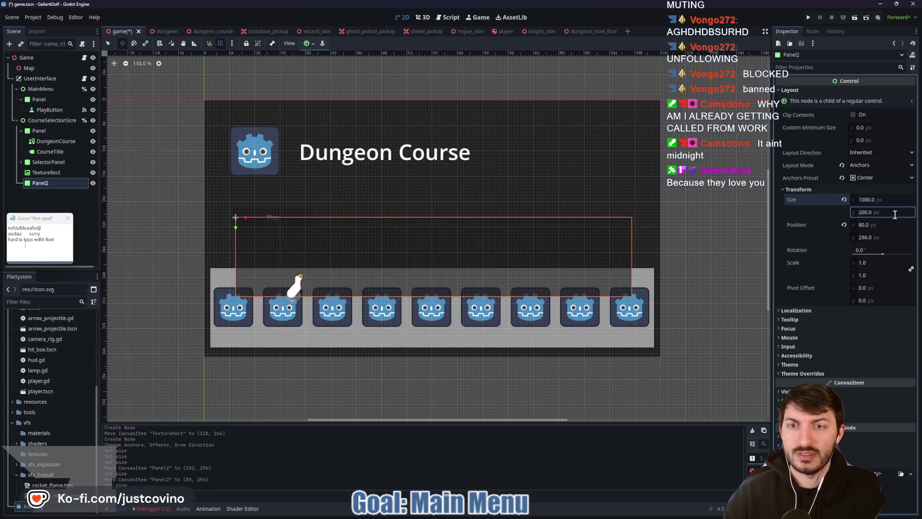
pyautogui.moveTo(422, 258); pyautogui.dragTo(421, 223)
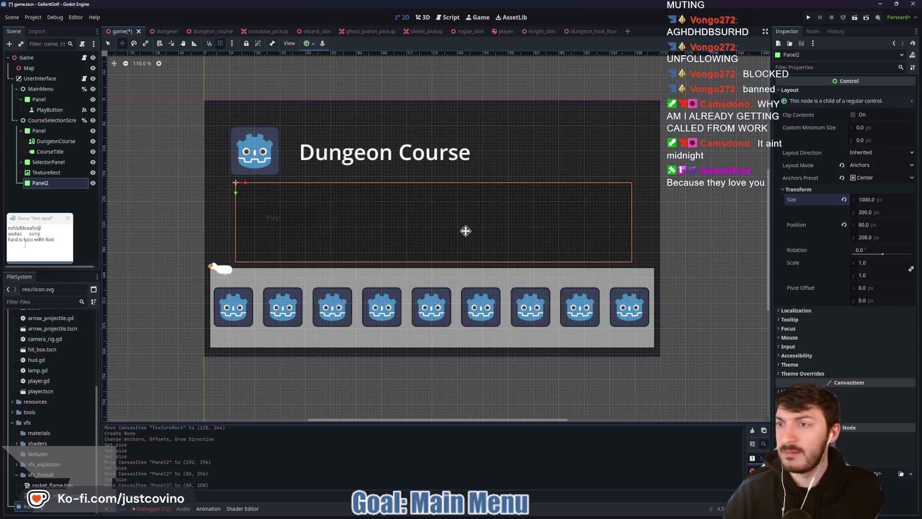
# Step: Rename the new Panel2 node to SelectedHolePanel
pyautogui.press('q')
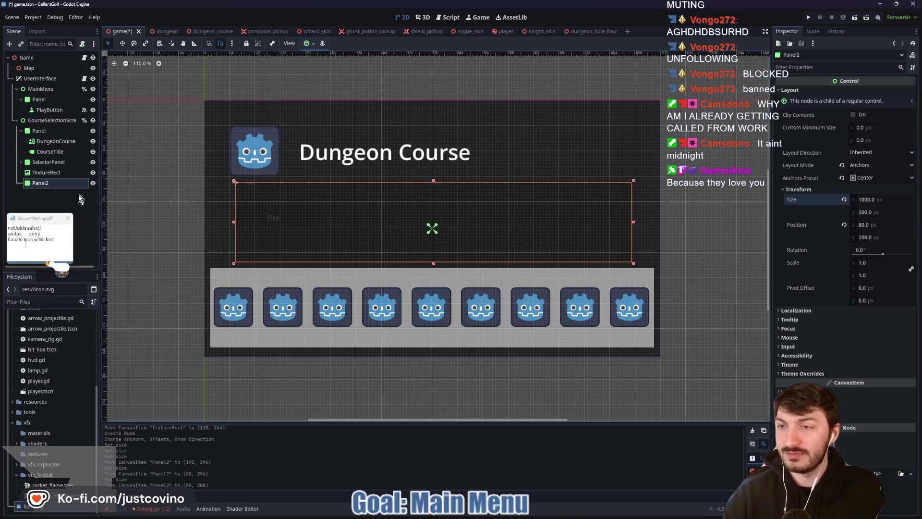
pyautogui.doubleClick(45, 184)
pyautogui.write('SelectedHole')
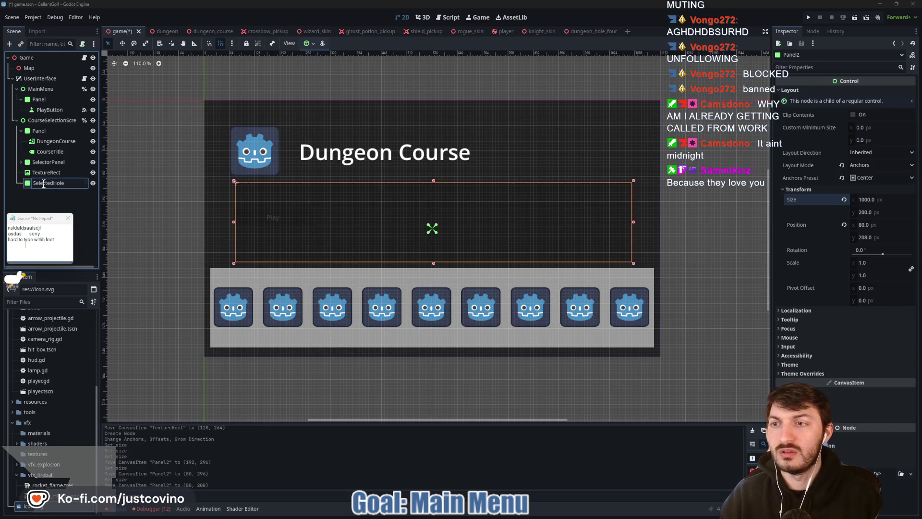
pyautogui.press('Return')
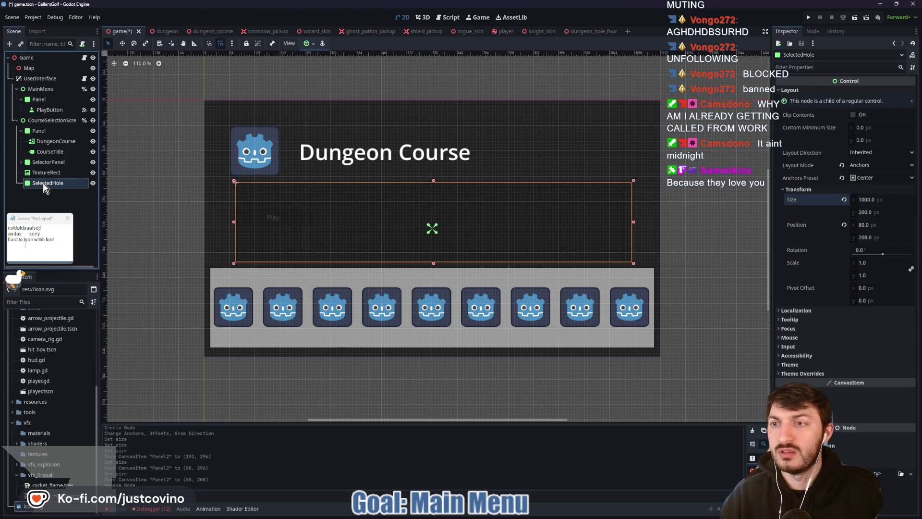
pyautogui.write('Panel')
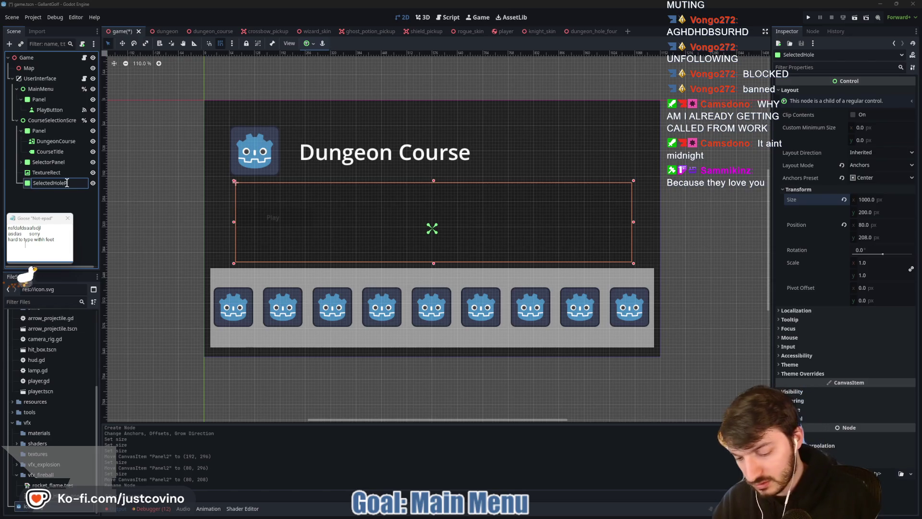
pyautogui.press('Return')
pyautogui.click(46, 173)
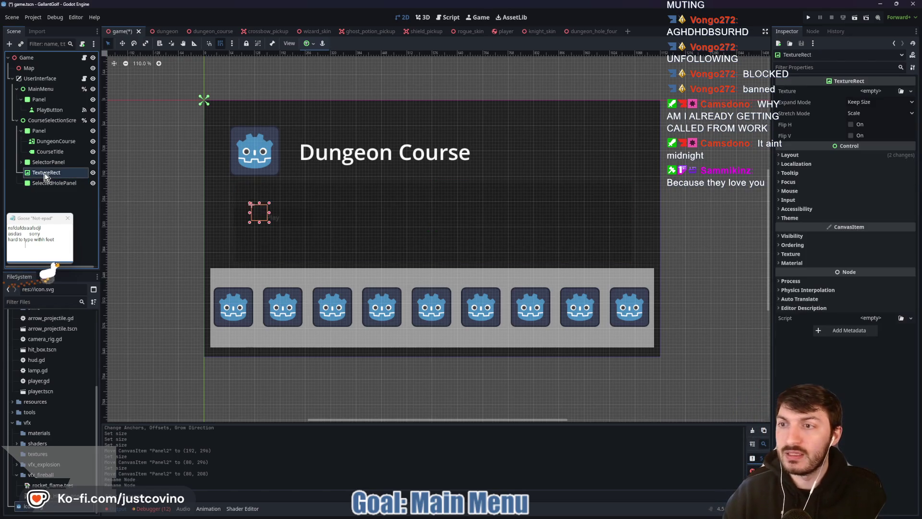
# Step: Move TextureRect under SelectedHolePanel and give it a 100×100 minimum size
pyautogui.moveTo(42, 176); pyautogui.dragTo(41, 183)
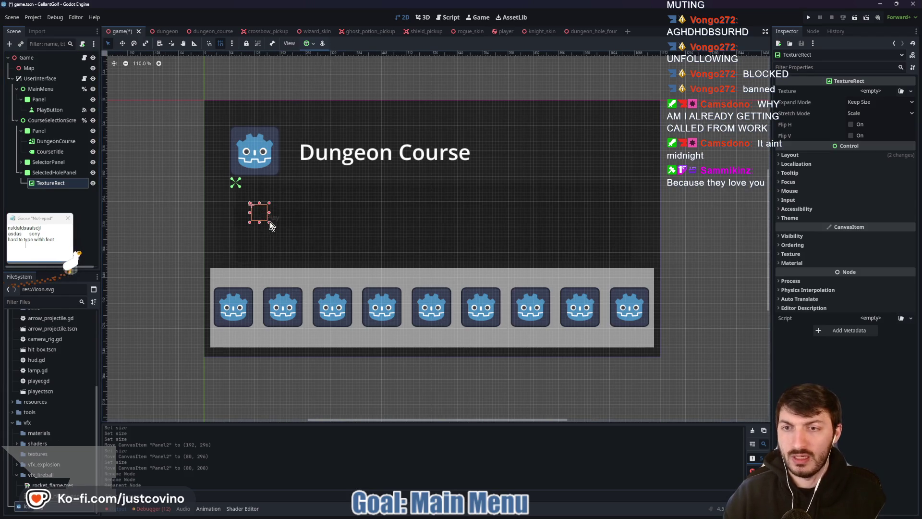
pyautogui.click(814, 157)
pyautogui.click(867, 192)
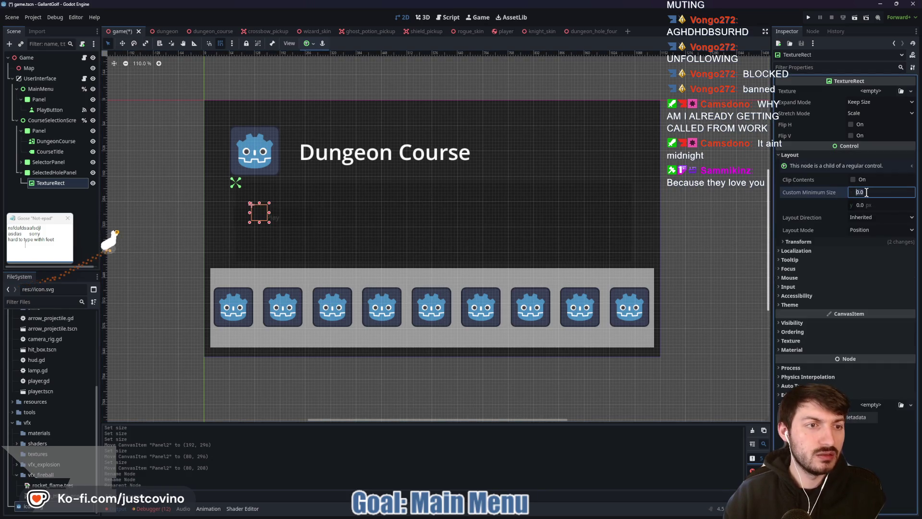
pyautogui.write('100')
pyautogui.press('Tab')
pyautogui.write('100')
pyautogui.press('Return')
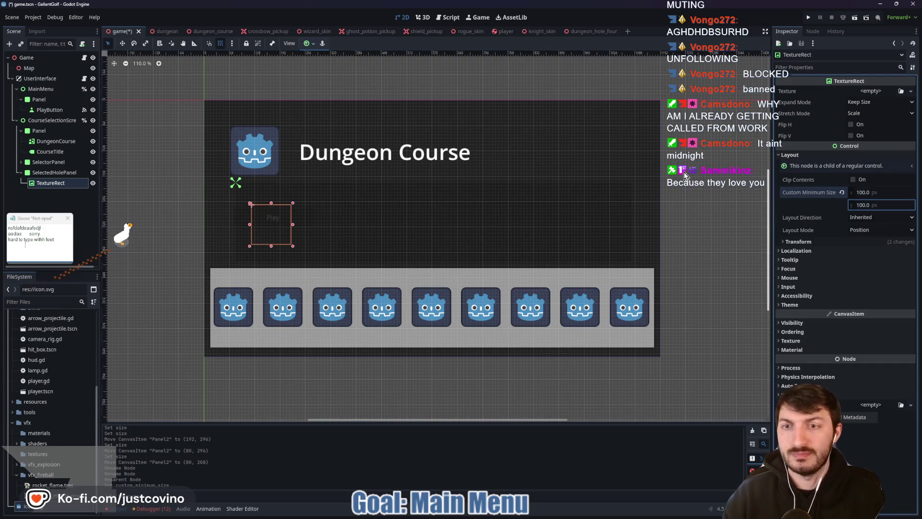
pyautogui.press('w')
pyautogui.moveTo(269, 225); pyautogui.dragTo(270, 228)
pyautogui.press('q')
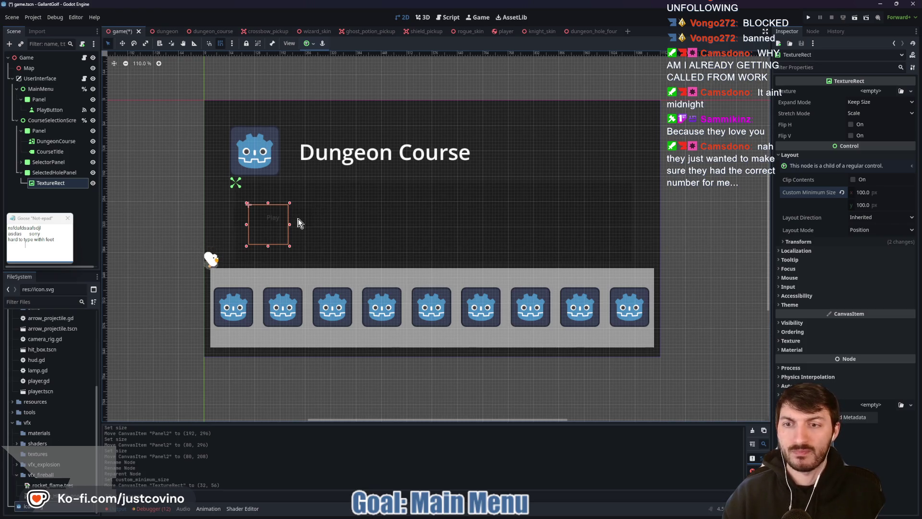
# Step: Resize TextureRect to 150×150 in the panel's top-left corner and give SelectedHolePanel a StyleBoxFlat
pyautogui.click(869, 192)
pyautogui.write('150')
pyautogui.press('Tab')
pyautogui.write('150')
pyautogui.press('Return')
pyautogui.press('w')
pyautogui.moveTo(271, 238); pyautogui.dragTo(272, 226)
pyautogui.click(42, 177)
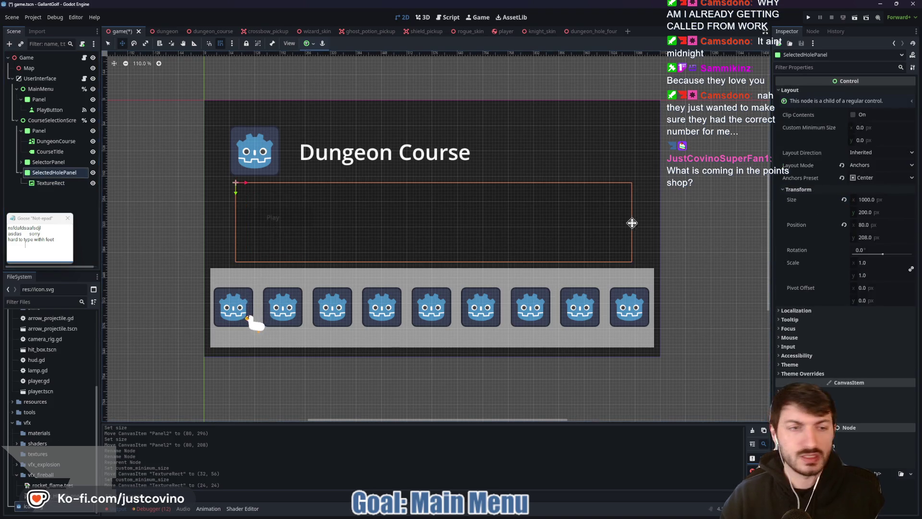
pyautogui.click(860, 393)
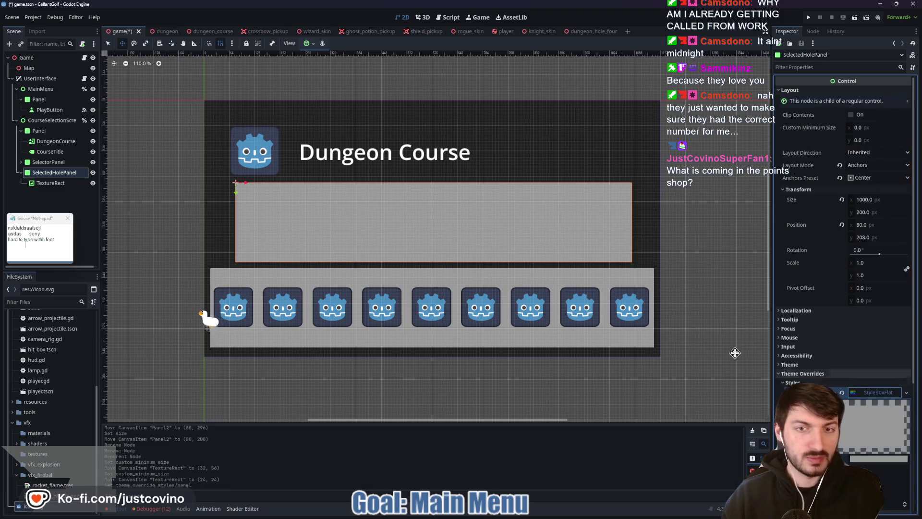
# Step: Set TextureRect's texture to icon.svg with Ignore Size expand mode, save, and close the goose note
pyautogui.click(50, 183)
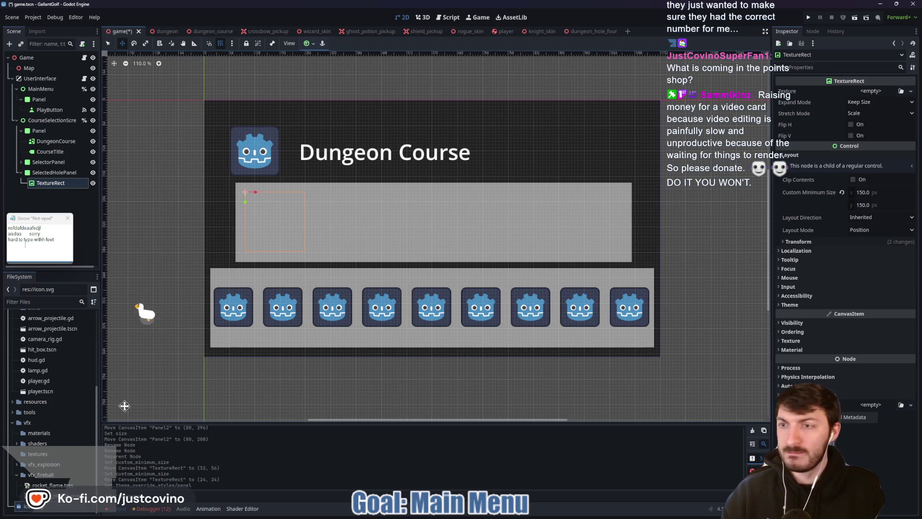
pyautogui.moveTo(29, 507)
pyautogui.mouseDown()
pyautogui.moveTo(784, 146)
pyautogui.moveTo(870, 91)
pyautogui.mouseUp()
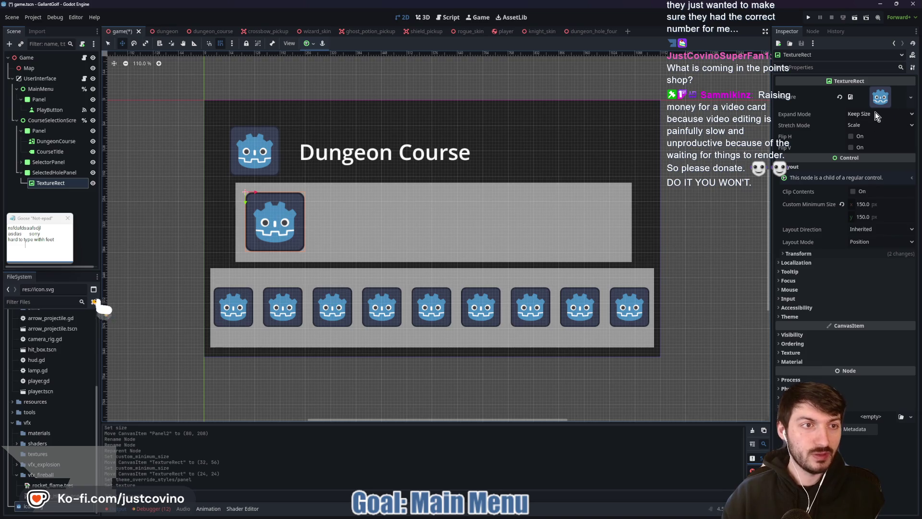
pyautogui.click(875, 115)
pyautogui.click(874, 126)
pyautogui.click(873, 115)
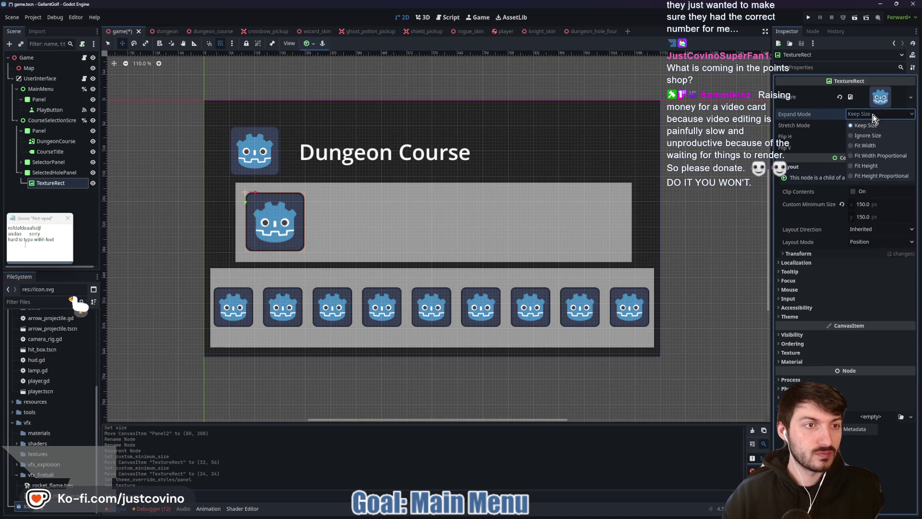
pyautogui.click(868, 135)
pyautogui.hotkey('ctrl', 's')
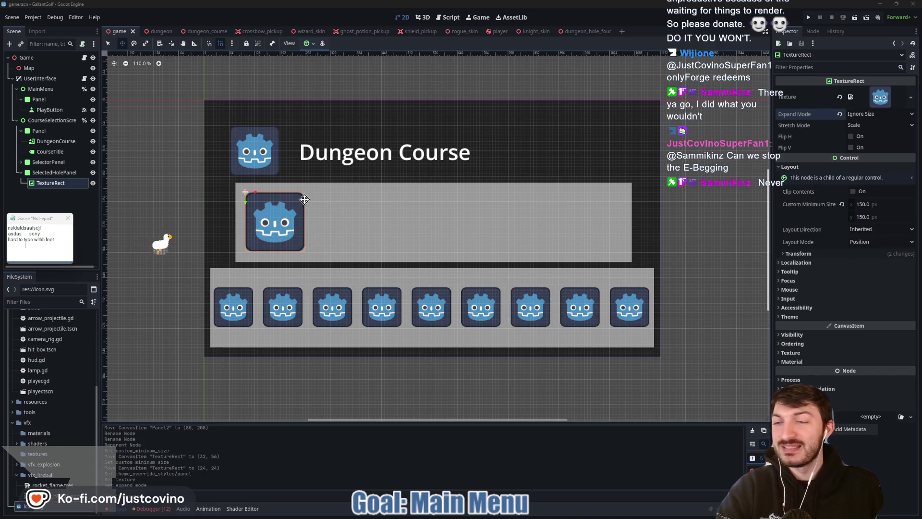
pyautogui.click(65, 214)
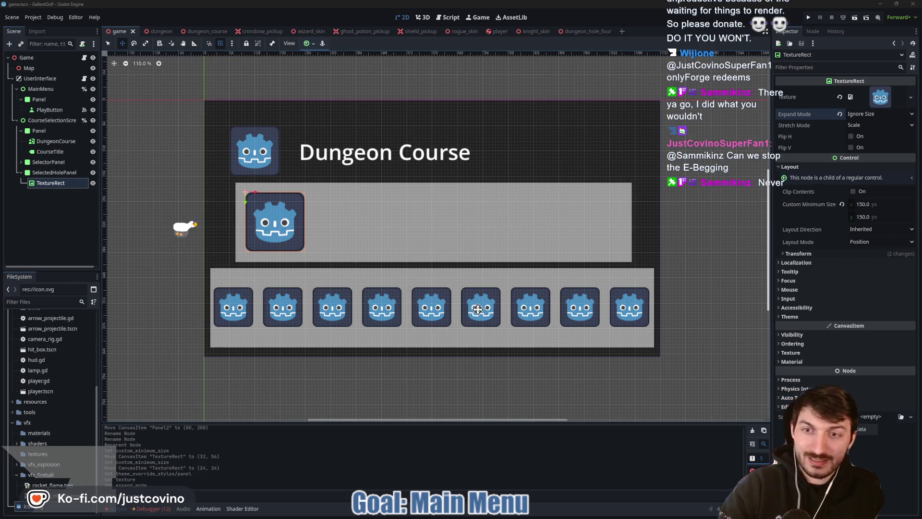
pyautogui.click(34, 173)
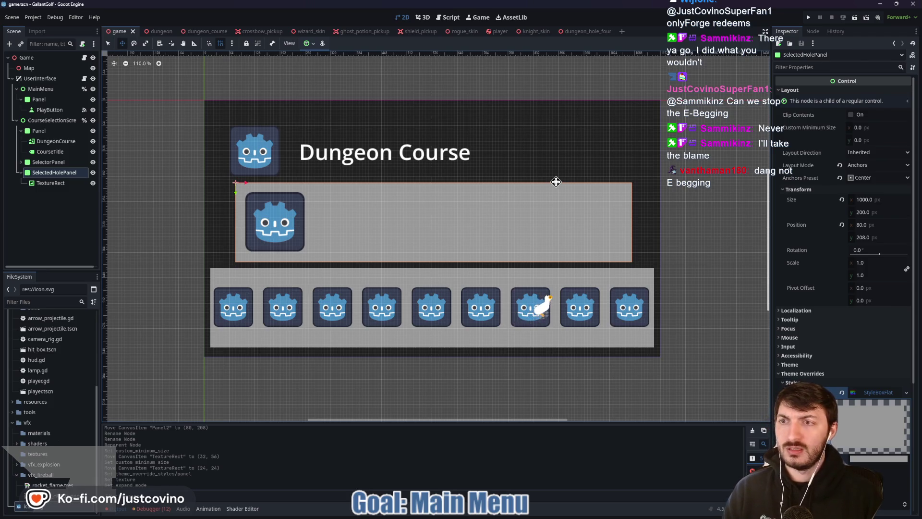
# Step: Add a Label under SelectedHolePanel and rename it HoleTitleLabel
pyautogui.hotkey('ctrl', 'a')
pyautogui.press('BackSpace')
pyautogui.press('BackSpace')
pyautogui.press('BackSpace')
pyautogui.write('lab')
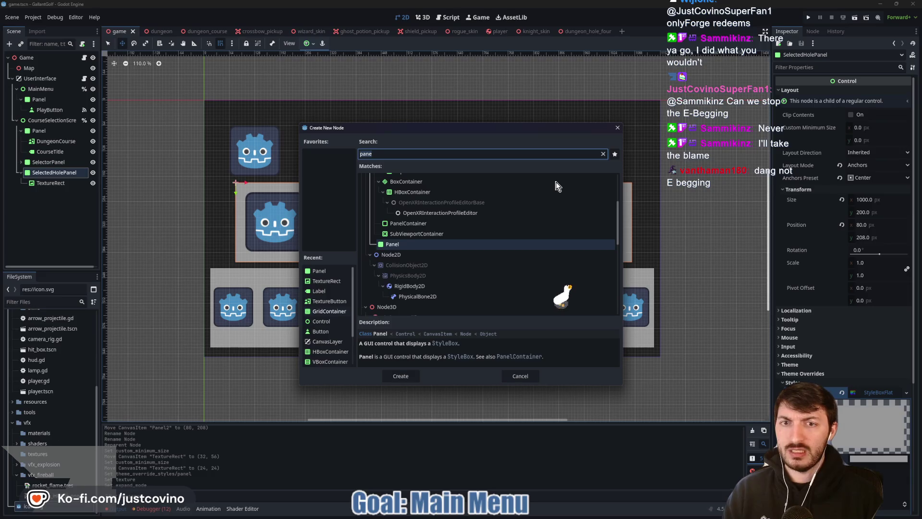
pyautogui.press('Return')
pyautogui.doubleClick(68, 197)
pyautogui.write('le')
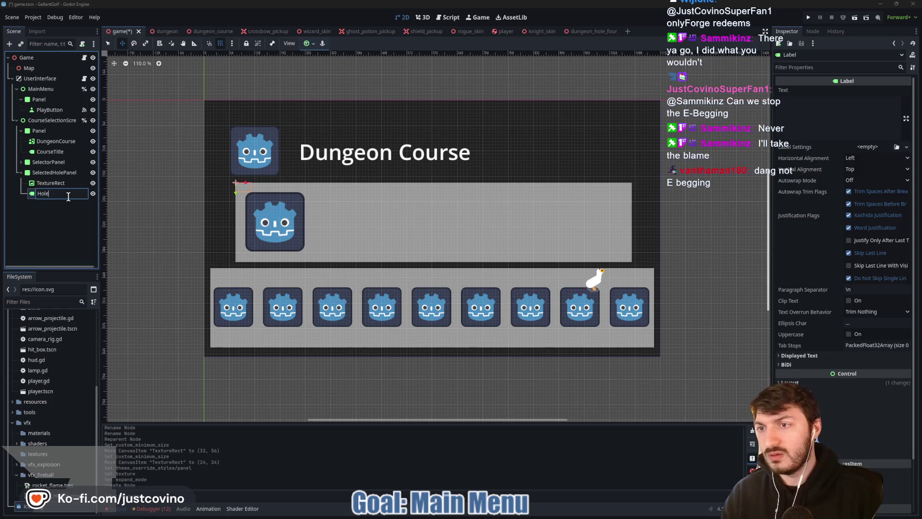
pyautogui.write('Label')
pyautogui.press('Return')
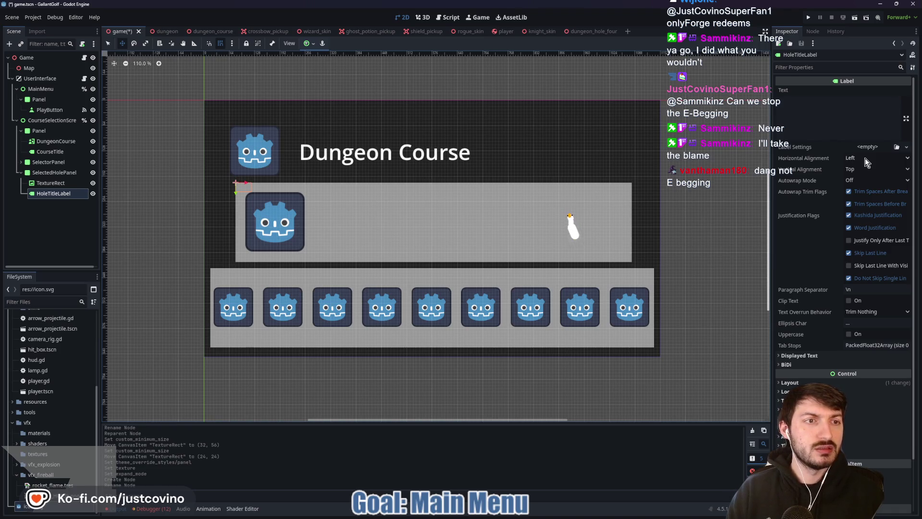
pyautogui.click(839, 118)
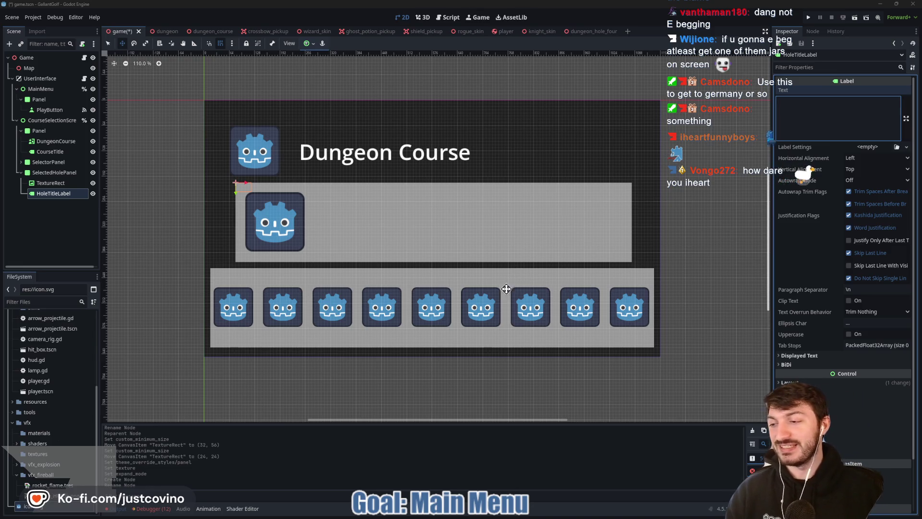
# Step: Give HoleTitleLabel a 400×50 minimum size and position it at 352, 8 near the panel's top
pyautogui.moveTo(245, 185)
pyautogui.mouseDown()
pyautogui.moveTo(426, 195)
pyautogui.moveTo(402, 191)
pyautogui.mouseUp()
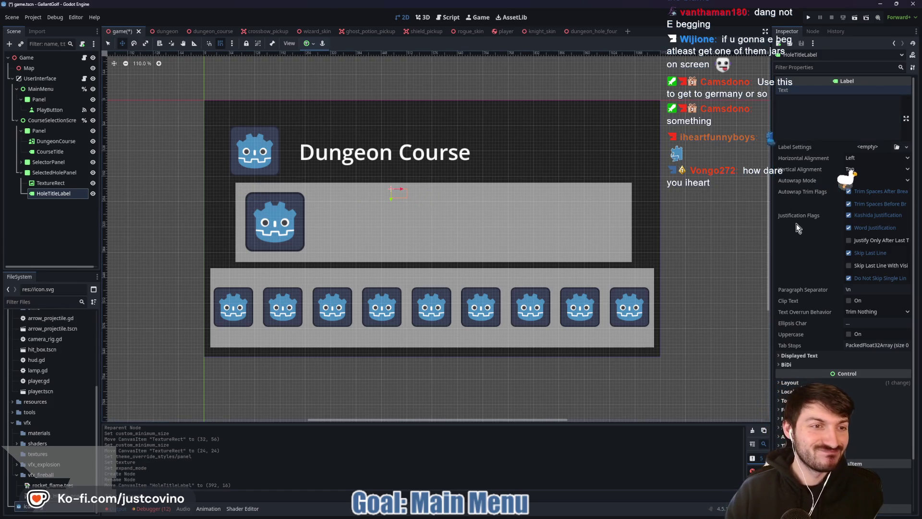
pyautogui.click(800, 383)
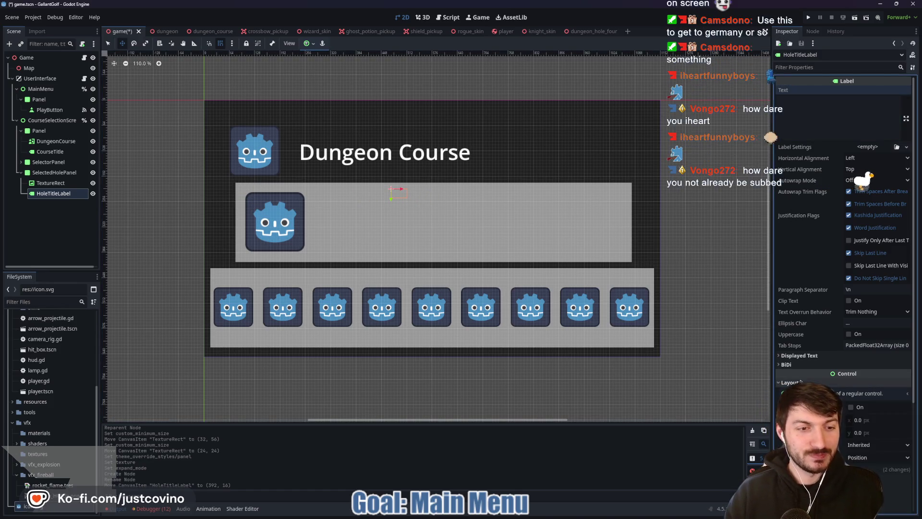
pyautogui.click(865, 417)
pyautogui.write('200')
pyautogui.press('Tab')
pyautogui.write('50')
pyautogui.press('Return')
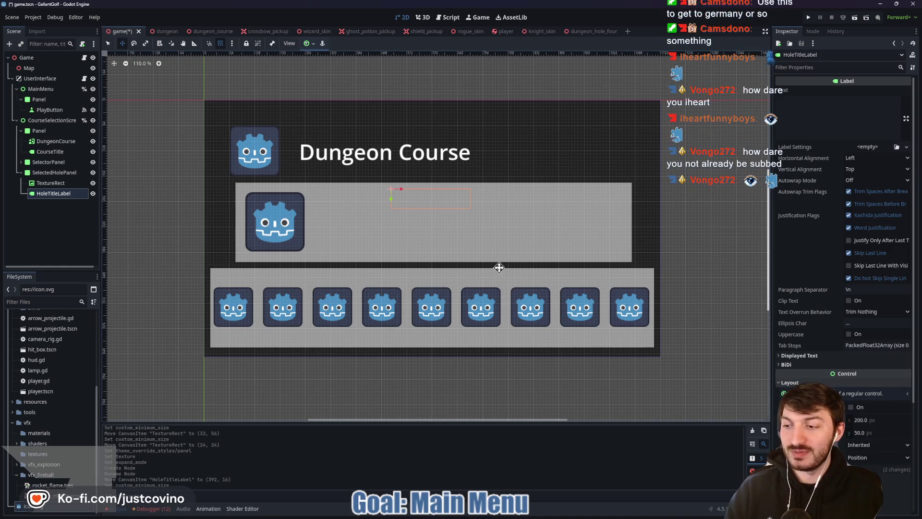
pyautogui.click(875, 419)
pyautogui.write('300')
pyautogui.press('Return')
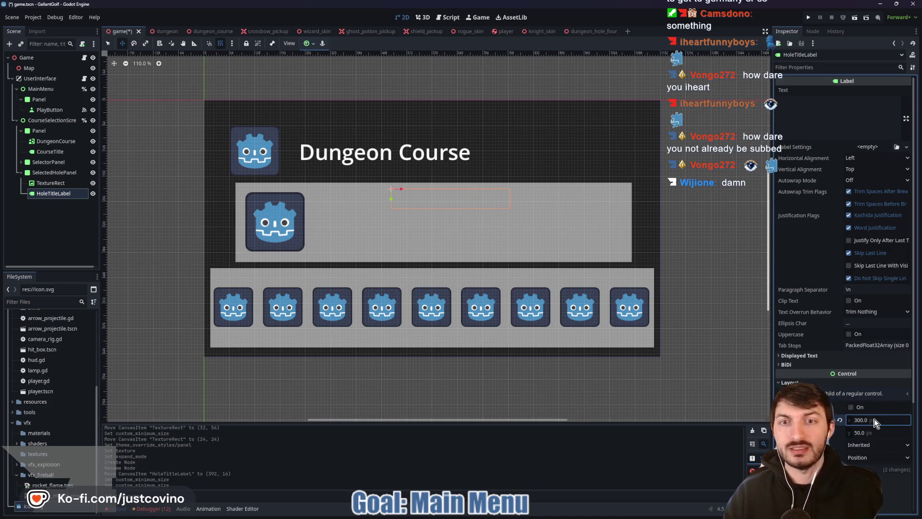
pyautogui.moveTo(442, 203); pyautogui.dragTo(435, 198)
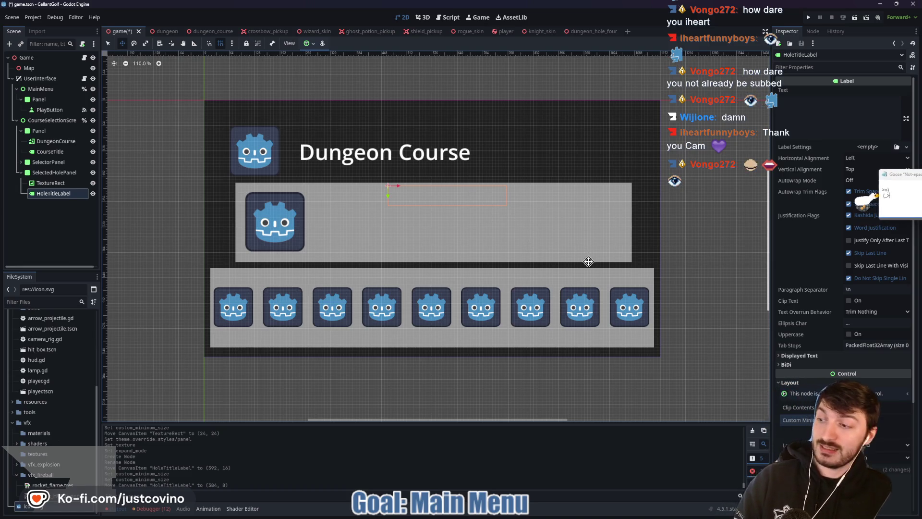
pyautogui.click(878, 418)
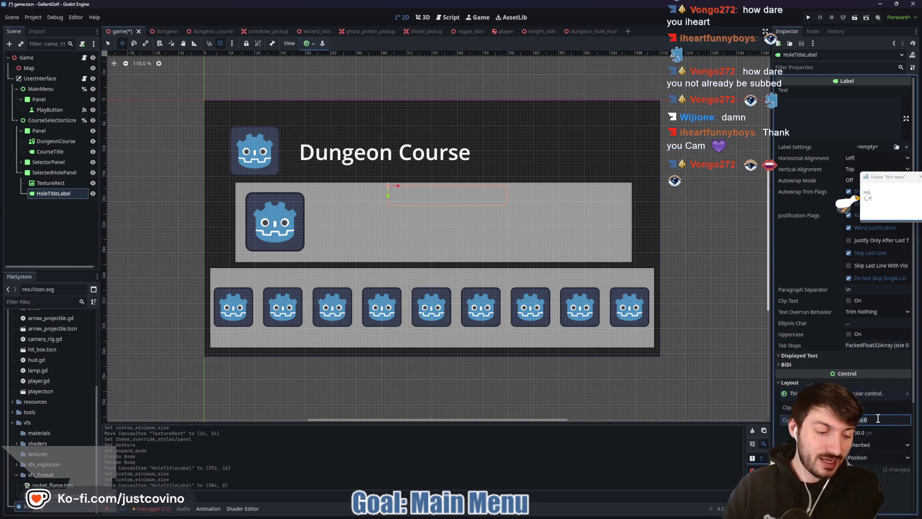
pyautogui.write('400')
pyautogui.press('Return')
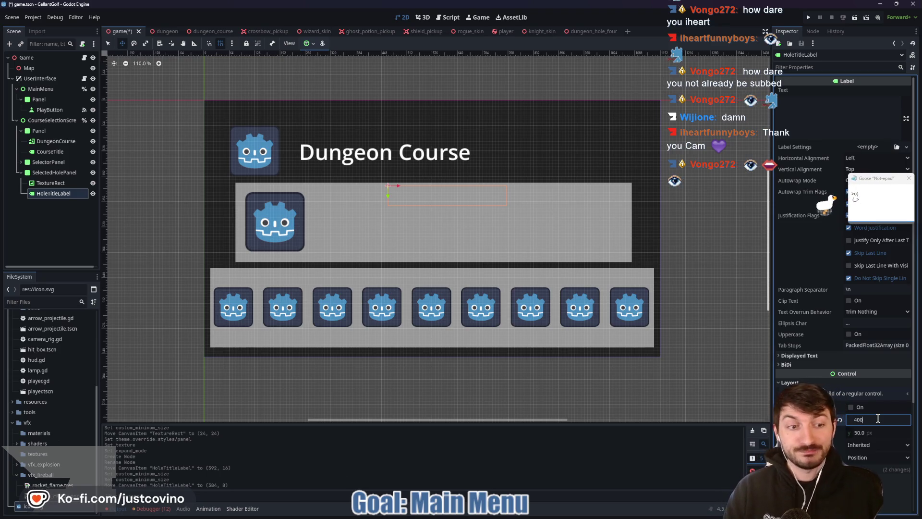
pyautogui.moveTo(469, 196); pyautogui.dragTo(455, 197)
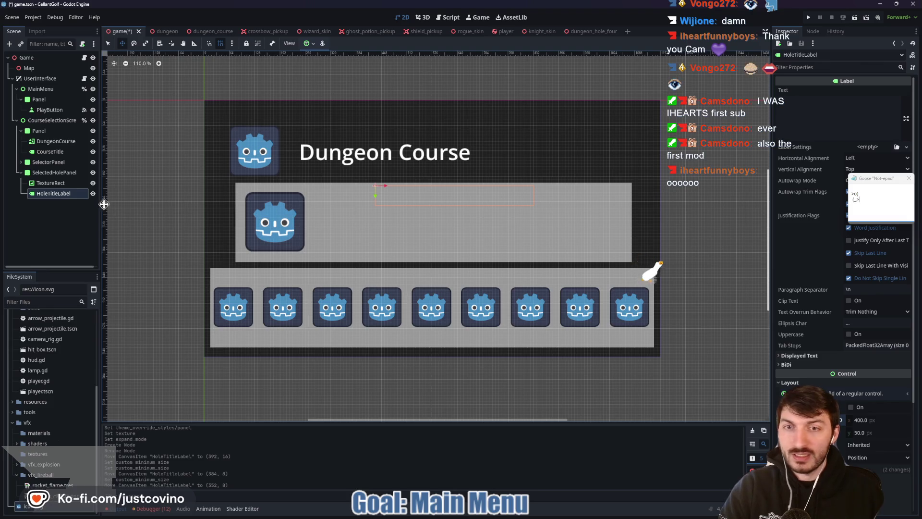
# Step: Set the label text to 'Hole Title' and centre it horizontally
pyautogui.click(813, 105)
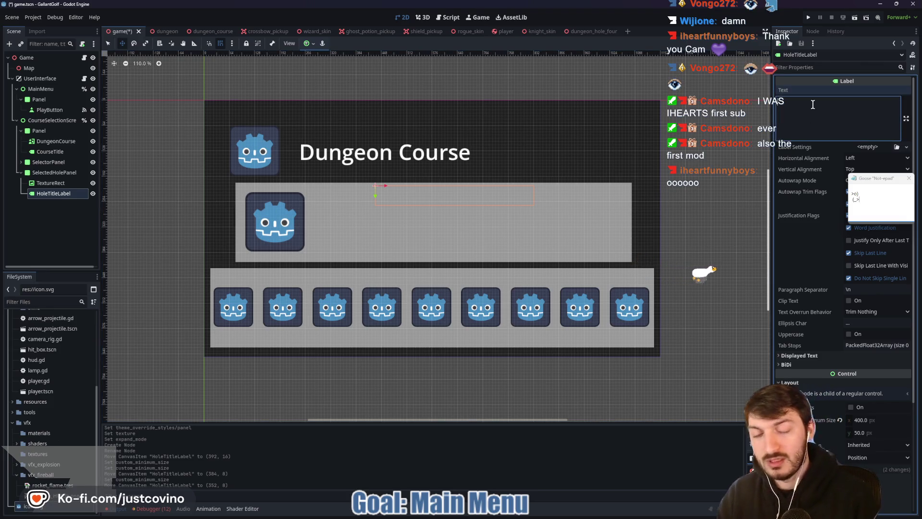
pyautogui.write('Hole Title')
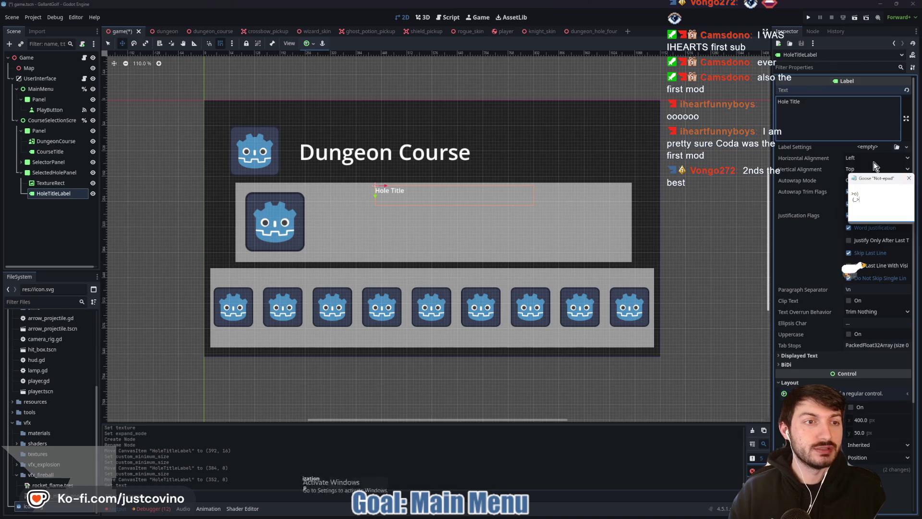
pyautogui.click(859, 159)
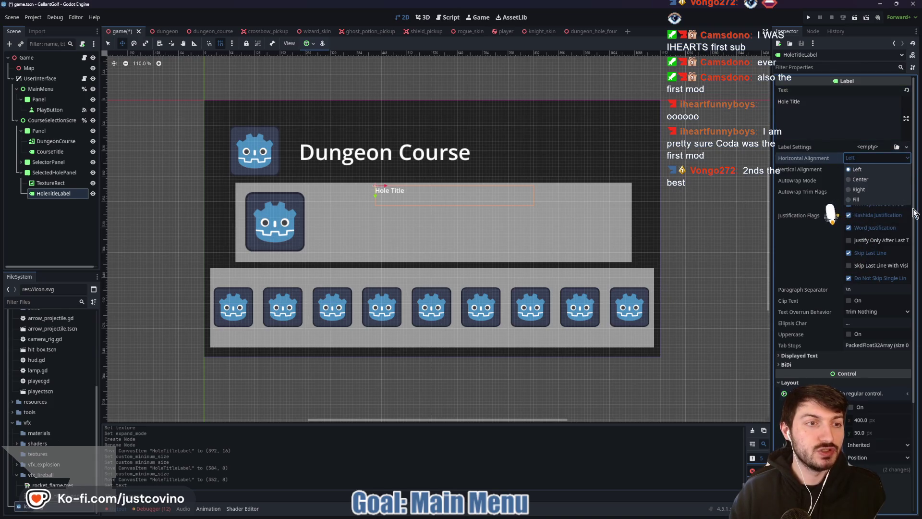
pyautogui.click(887, 180)
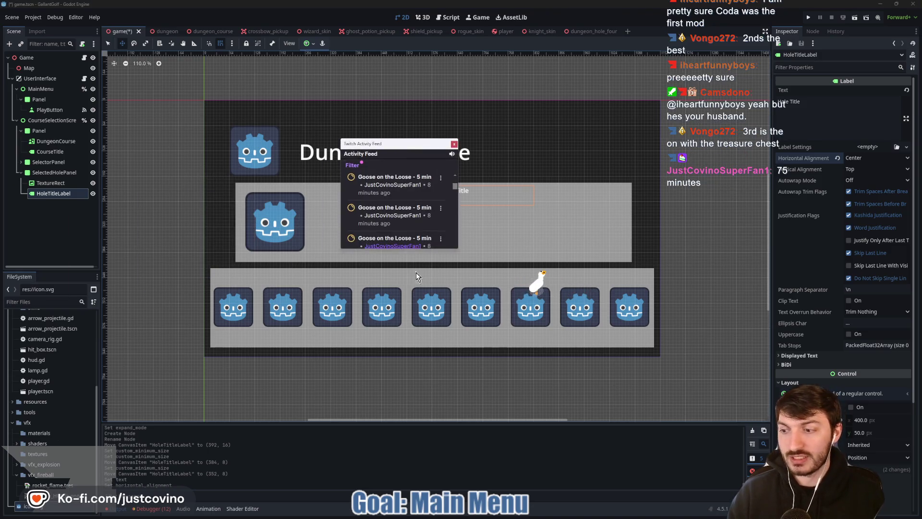
# Step: Enlarge the Twitch Activity Feed window and scroll through its entries
pyautogui.moveTo(453, 251); pyautogui.dragTo(587, 415)
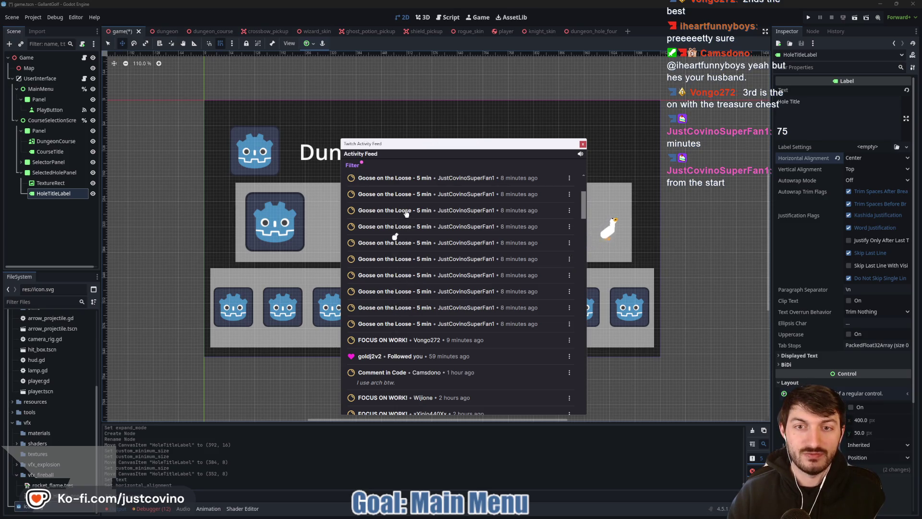
pyautogui.scroll(1, 407, 199)
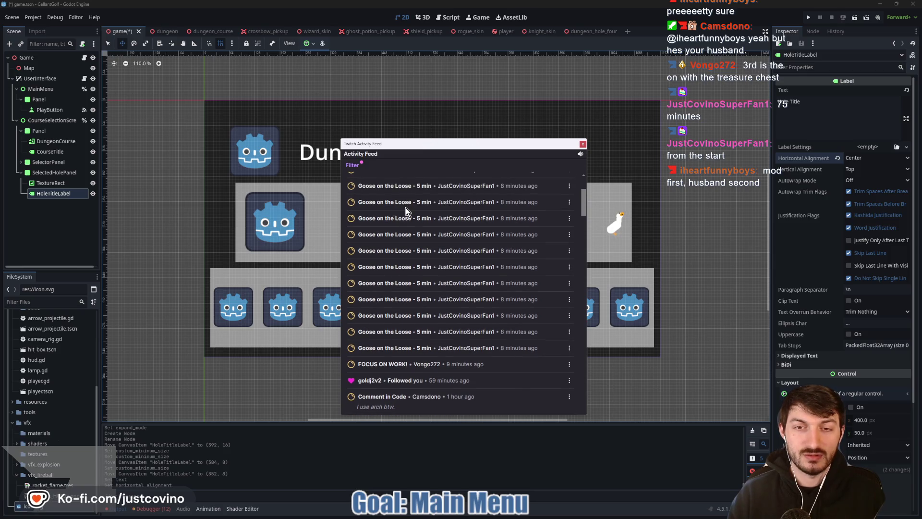
pyautogui.scroll(1, 406, 211)
pyautogui.scroll(2, 406, 253)
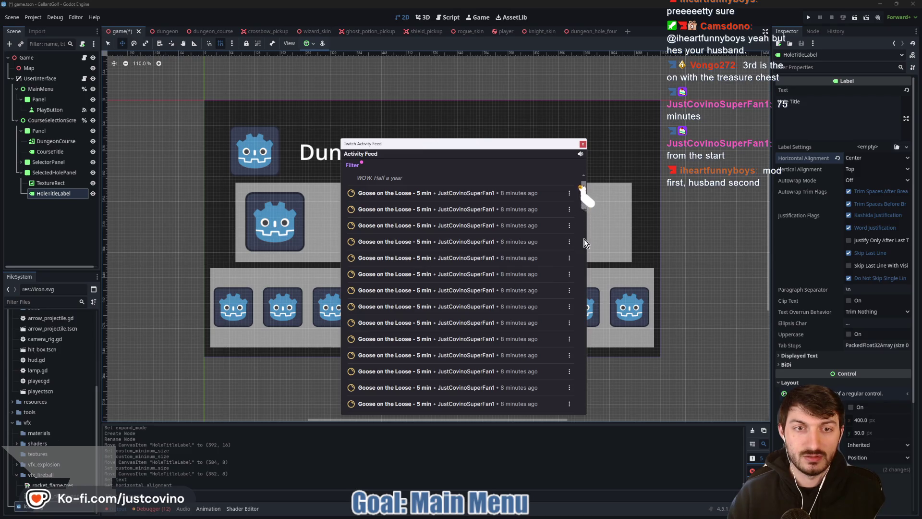
pyautogui.scroll(-1, 584, 207)
pyautogui.scroll(-2, 585, 209)
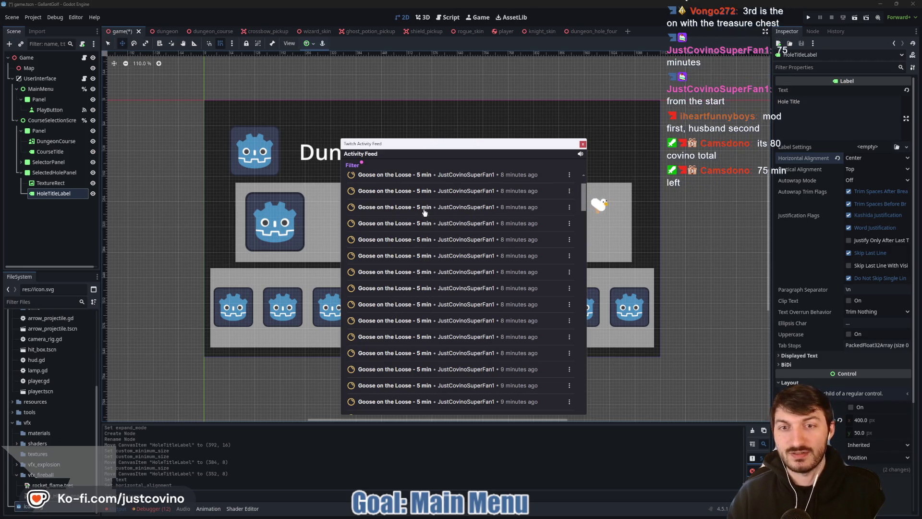
pyautogui.scroll(3, 428, 192)
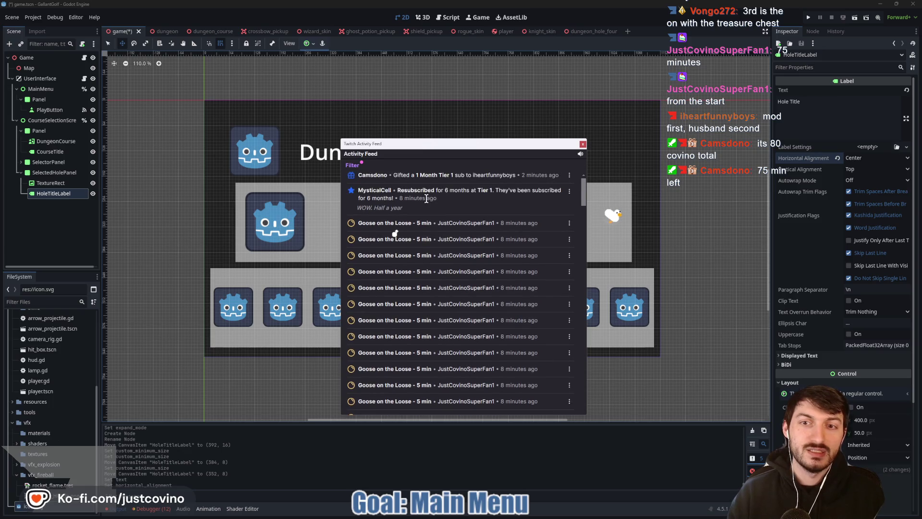
pyautogui.scroll(1, 442, 214)
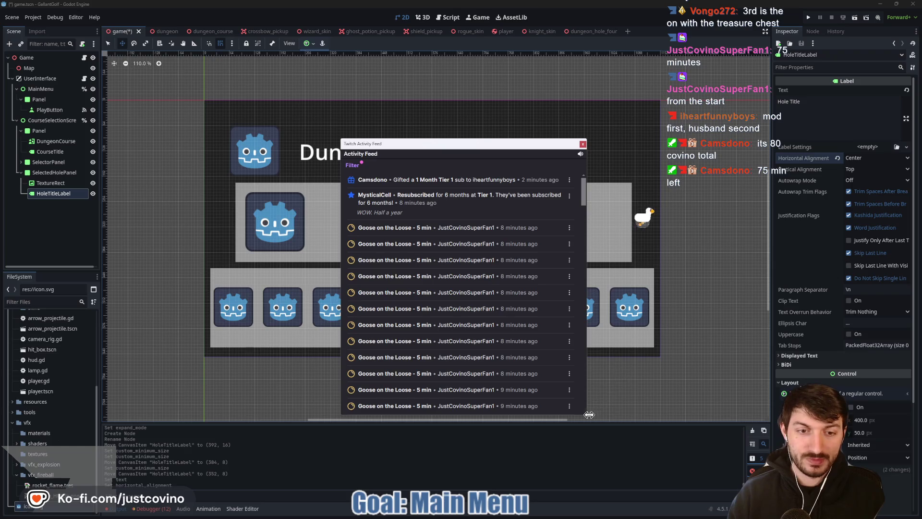
# Step: Shrink the Activity Feed and move it off the left screen edge
pyautogui.moveTo(586, 415)
pyautogui.mouseDown()
pyautogui.moveTo(531, 372)
pyautogui.moveTo(532, 329)
pyautogui.mouseUp()
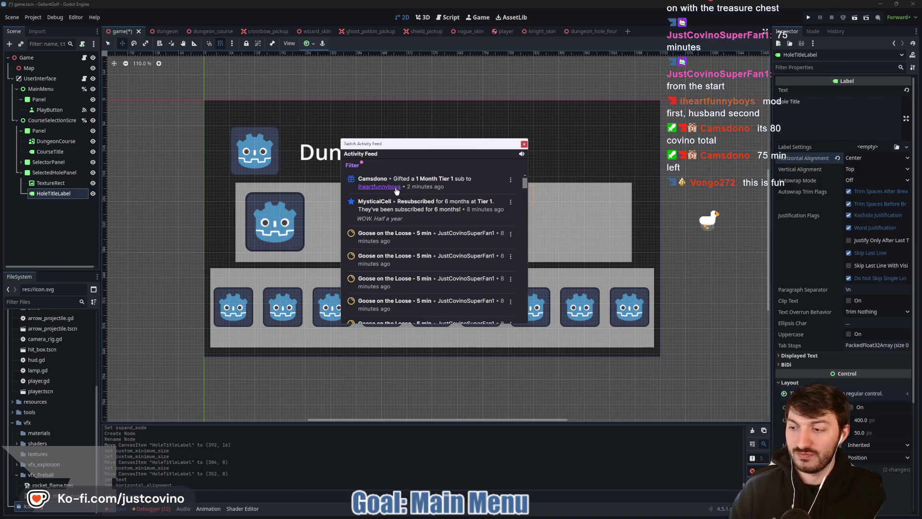
pyautogui.moveTo(421, 144); pyautogui.dragTo(0, 165)
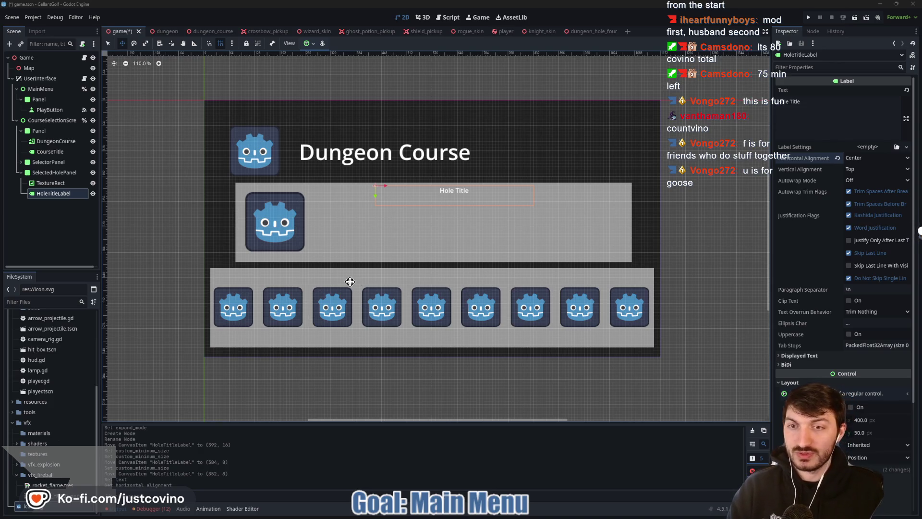
pyautogui.click(866, 147)
# Step: Give HoleTitleLabel new LabelSettings with font size 32 and outline size 8
pyautogui.click(866, 149)
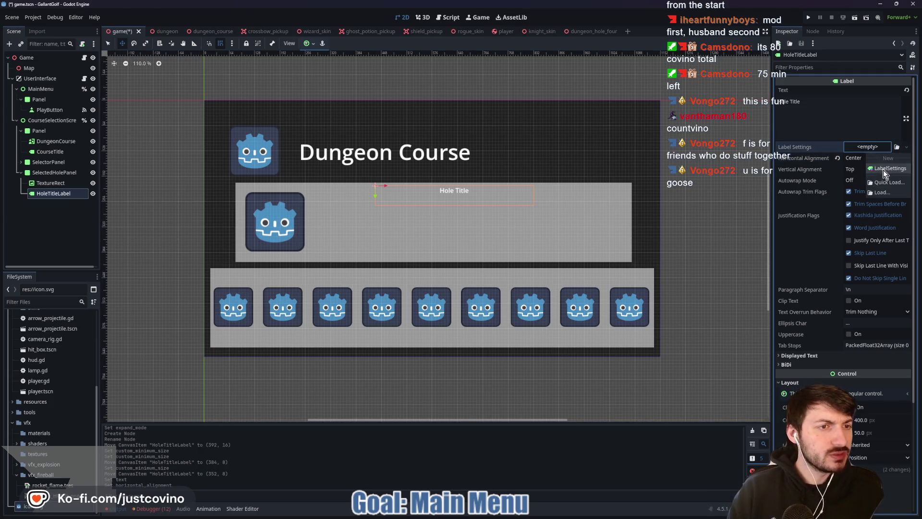
pyautogui.click(809, 183)
pyautogui.click(867, 204)
pyautogui.write('32')
pyautogui.press('Return')
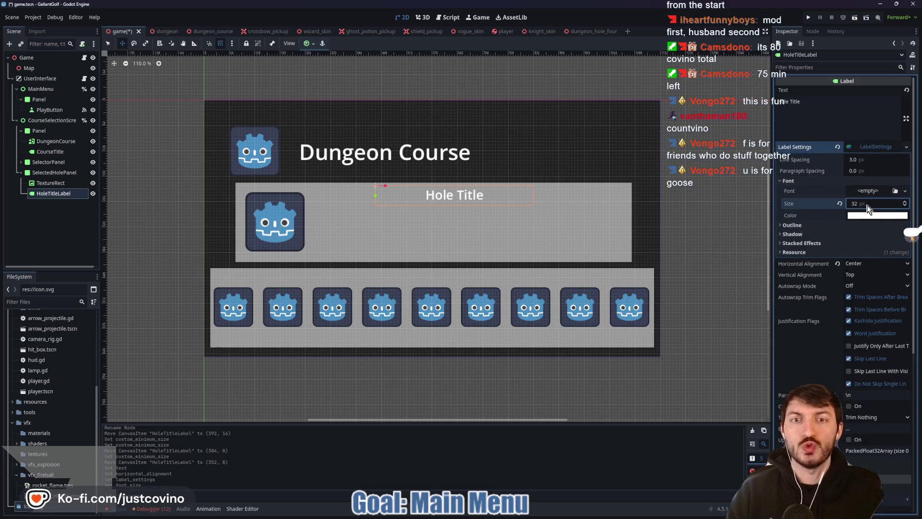
pyautogui.click(794, 226)
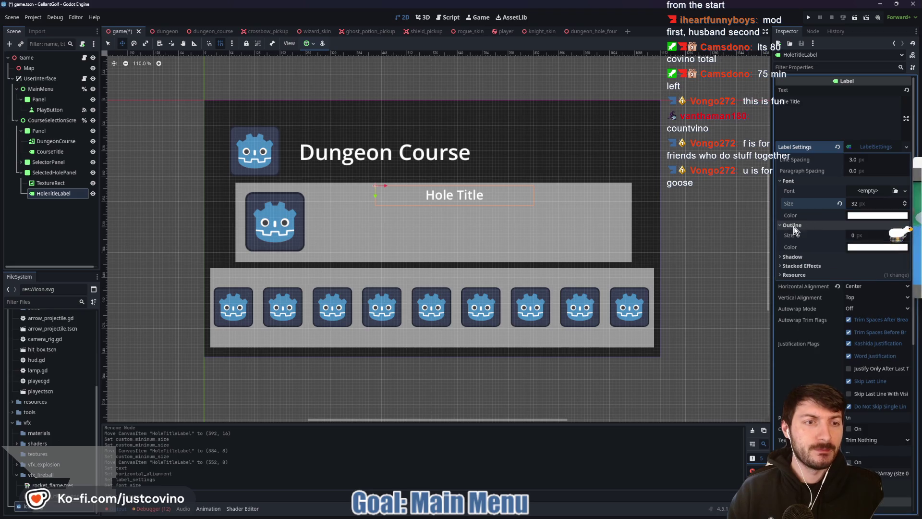
pyautogui.click(851, 235)
pyautogui.write('8')
pyautogui.press('Return')
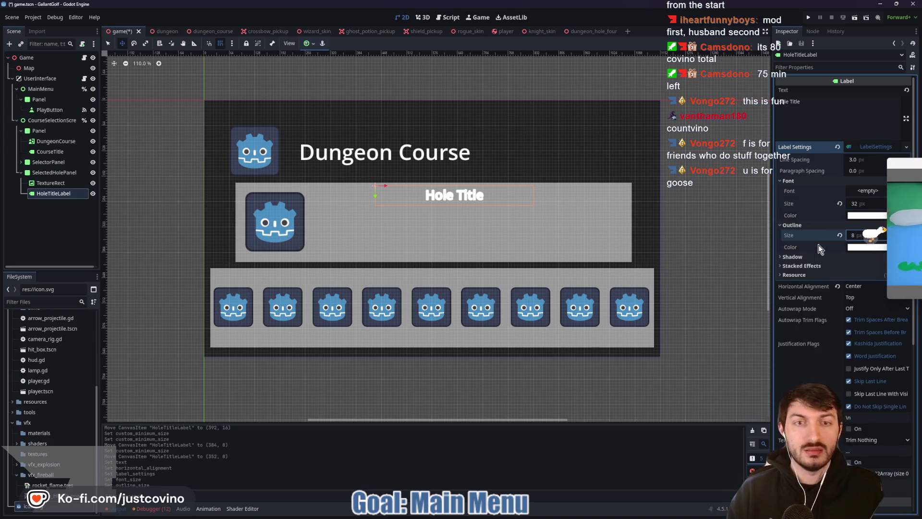
pyautogui.click(850, 247)
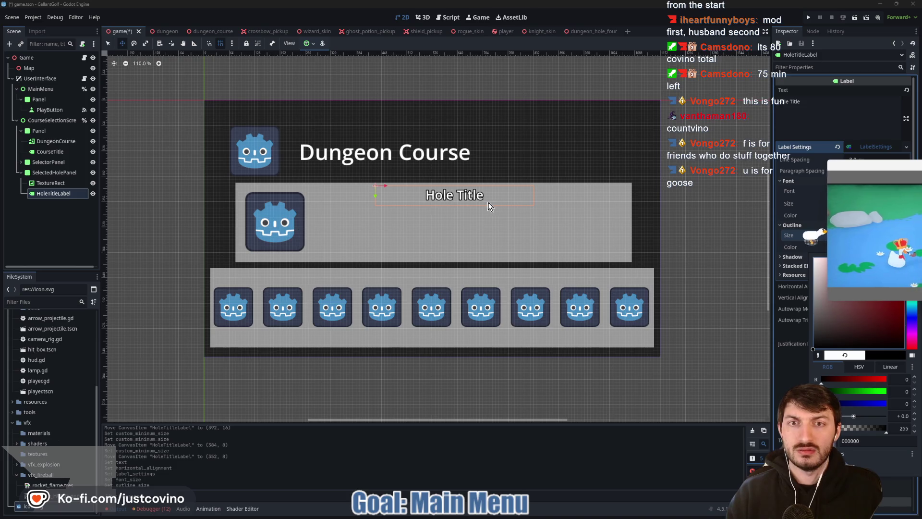
pyautogui.click(40, 175)
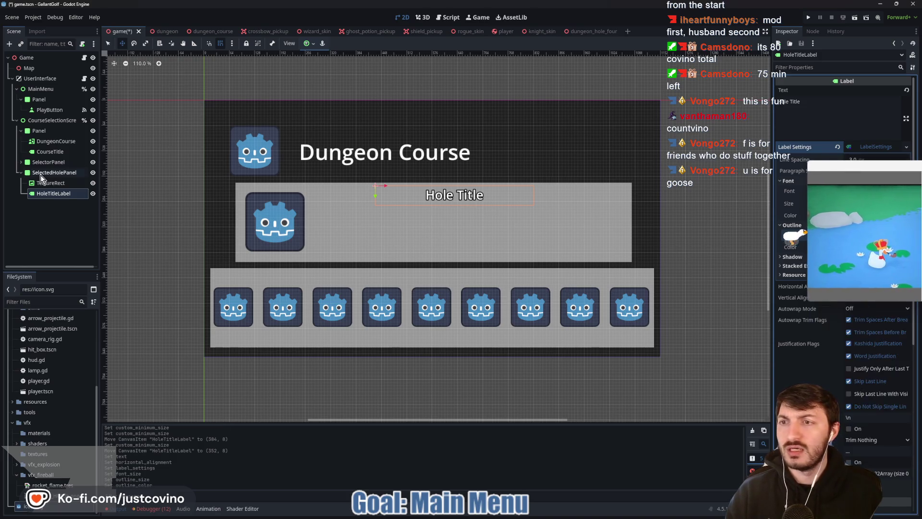
# Step: Mark SelectedHolePanel as a scene-unique node
pyautogui.click(41, 175)
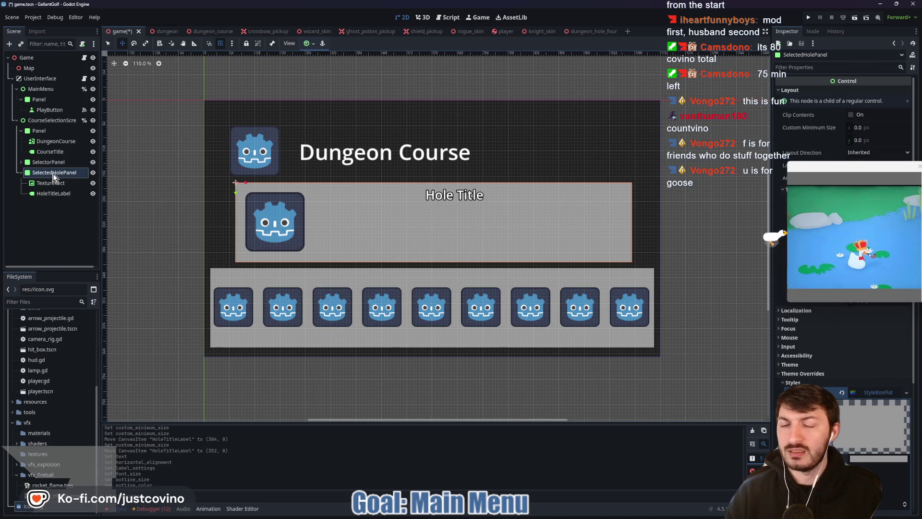
pyautogui.rightClick(54, 176)
pyautogui.click(102, 377)
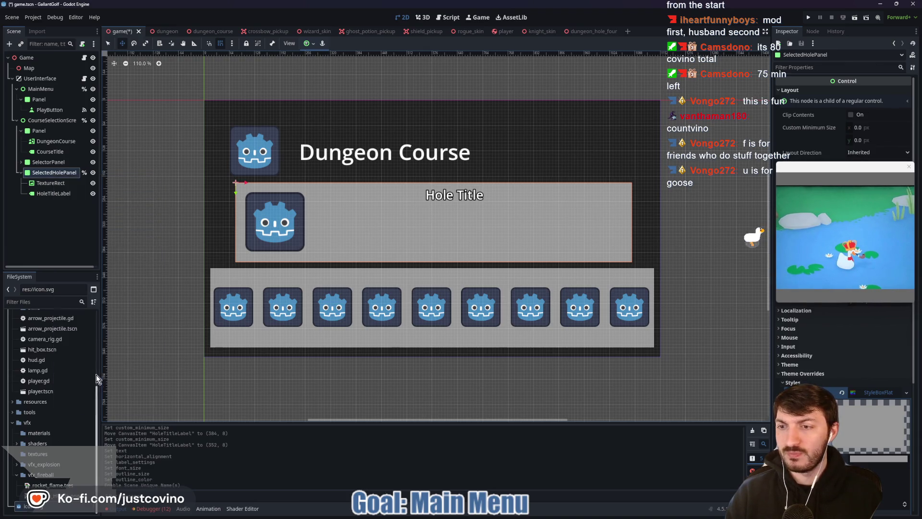
# Step: Rename the panel's TextureRect to HoleIcon
pyautogui.click(50, 184)
pyautogui.doubleClick(50, 184)
pyautogui.write('HoleIcon')
pyautogui.press('Return')
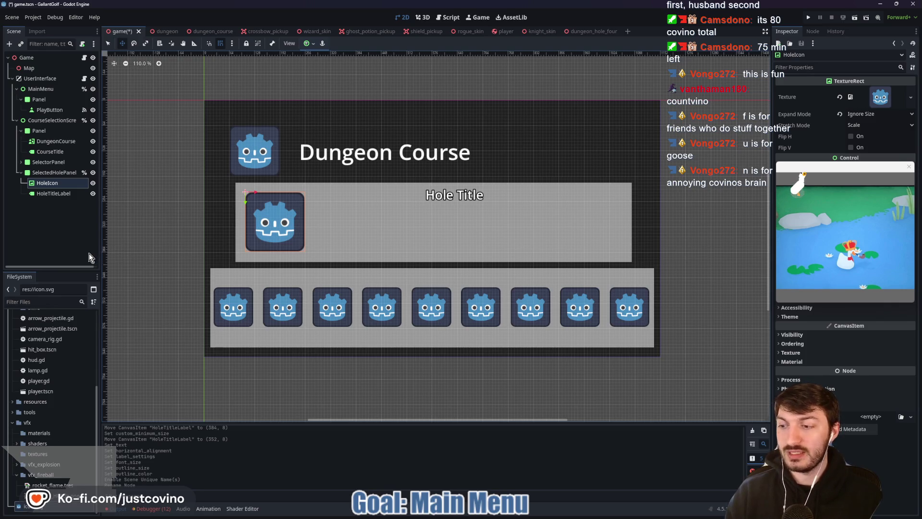
pyautogui.click(909, 167)
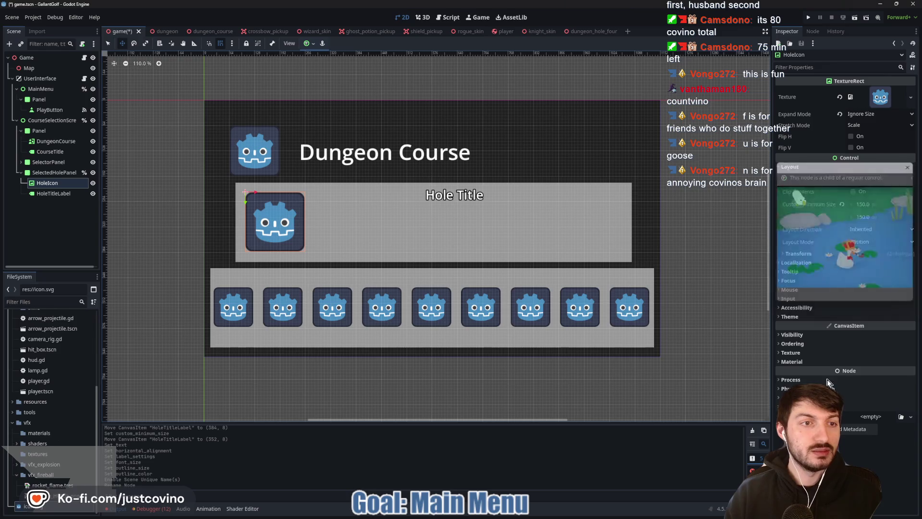
pyautogui.click(54, 172)
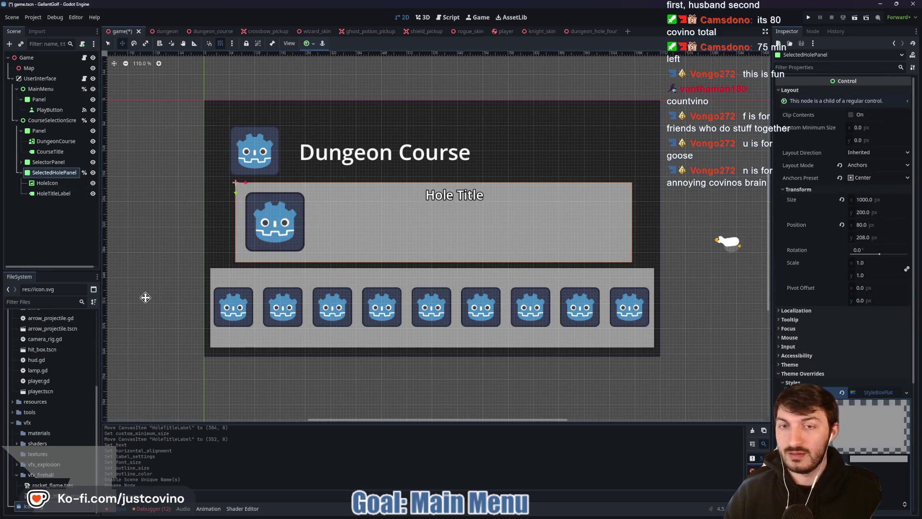
# Step: Add a TextureRect named StarIcon under SelectedHolePanel and move it into the hole panel
pyautogui.hotkey('ctrl', 'a')
pyautogui.write('lab')
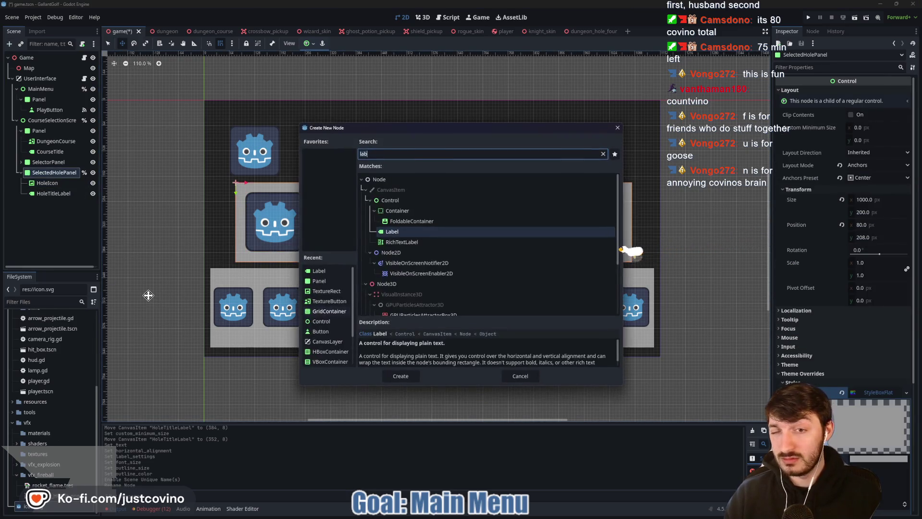
pyautogui.hotkey('ctrl', 'a')
pyautogui.write('texture')
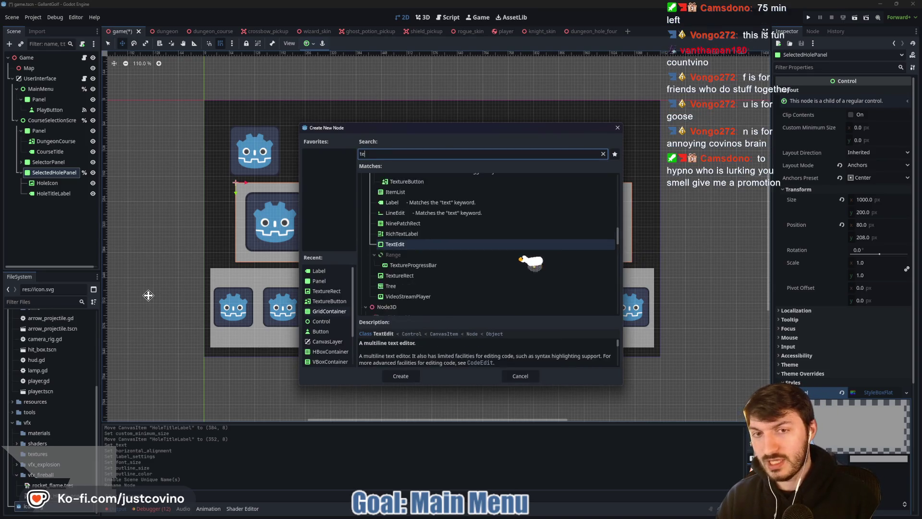
pyautogui.click(406, 374)
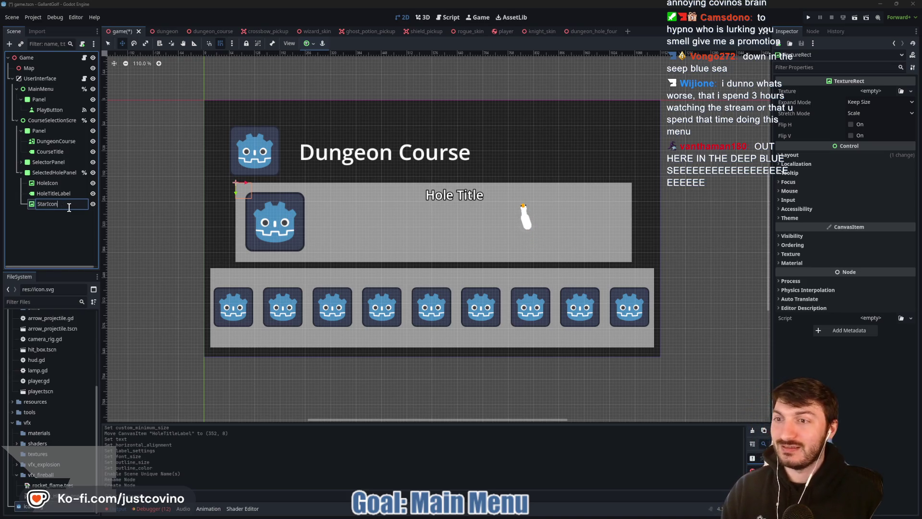
pyautogui.press('Return')
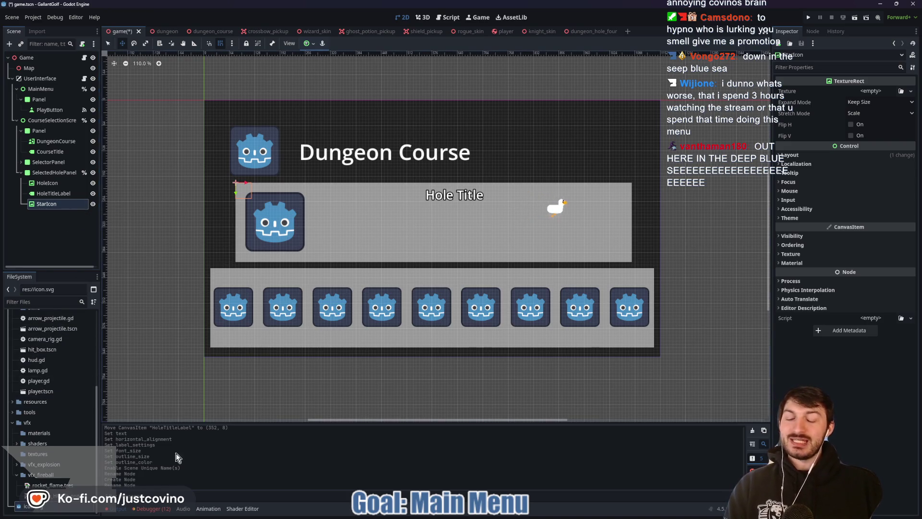
pyautogui.moveTo(241, 192)
pyautogui.mouseDown()
pyautogui.moveTo(366, 235)
pyautogui.moveTo(339, 229)
pyautogui.mouseUp()
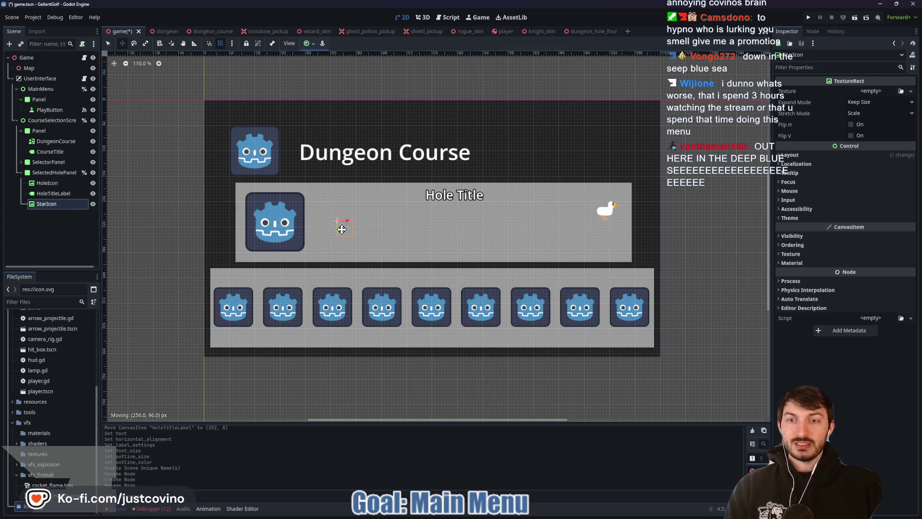
# Step: Give StarIcon a 75×75 custom minimum size and place it beside the hole icon
pyautogui.click(806, 155)
pyautogui.click(877, 188)
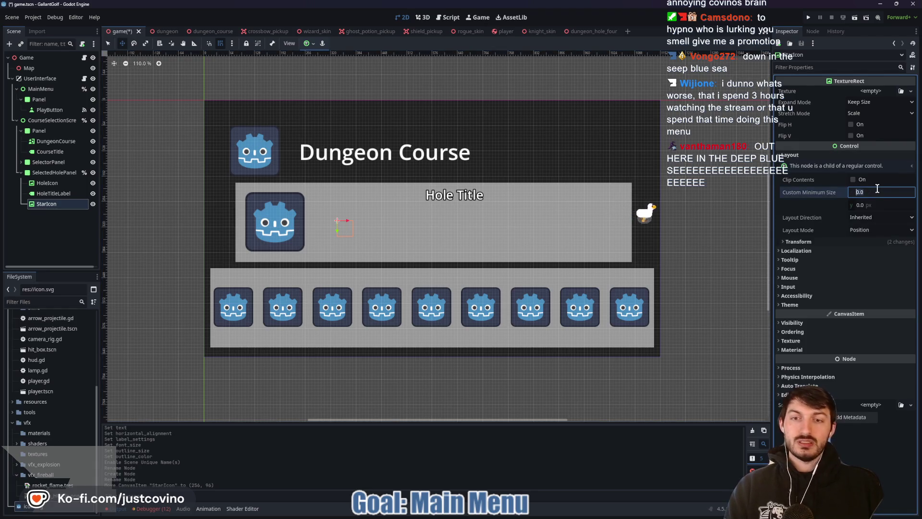
pyautogui.write('0')
pyautogui.press('Tab')
pyautogui.write('50')
pyautogui.click(879, 191)
pyautogui.write('75')
pyautogui.press('Tab')
pyautogui.write('75')
pyautogui.press('Return')
pyautogui.moveTo(352, 239); pyautogui.dragTo(346, 231)
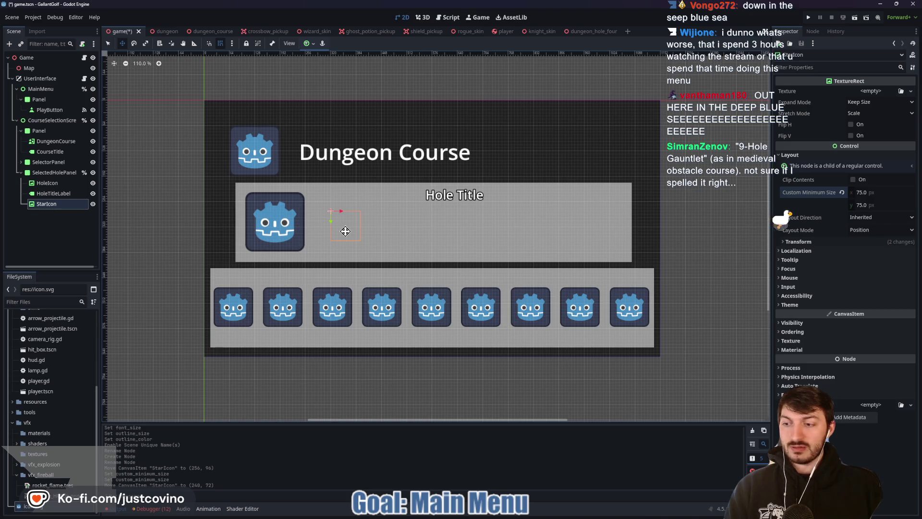
# Step: Assign icon.svg as StarIcon's texture and set its Expand Mode to Ignore Size
pyautogui.press('q')
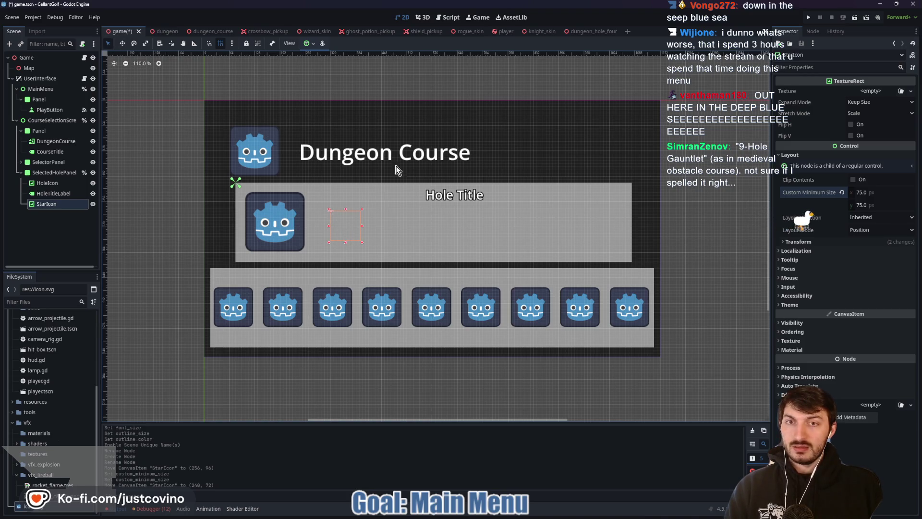
pyautogui.click(385, 155)
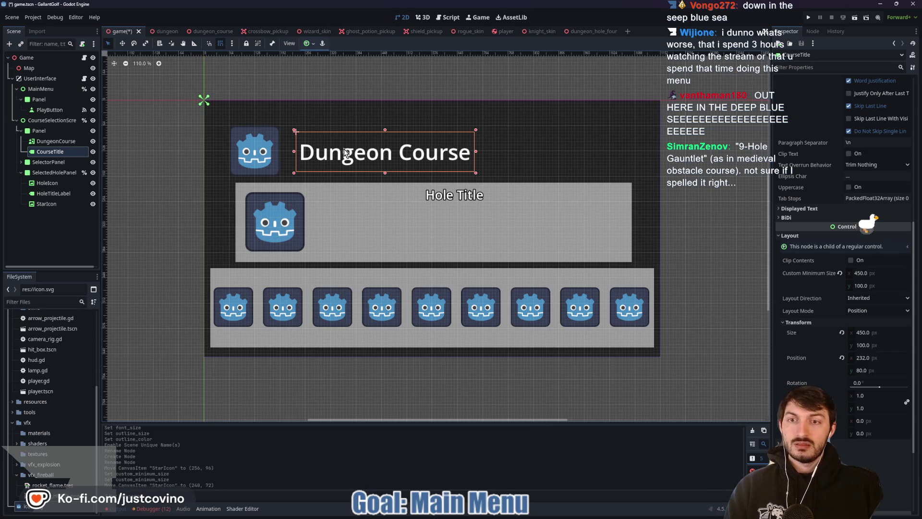
pyautogui.click(56, 204)
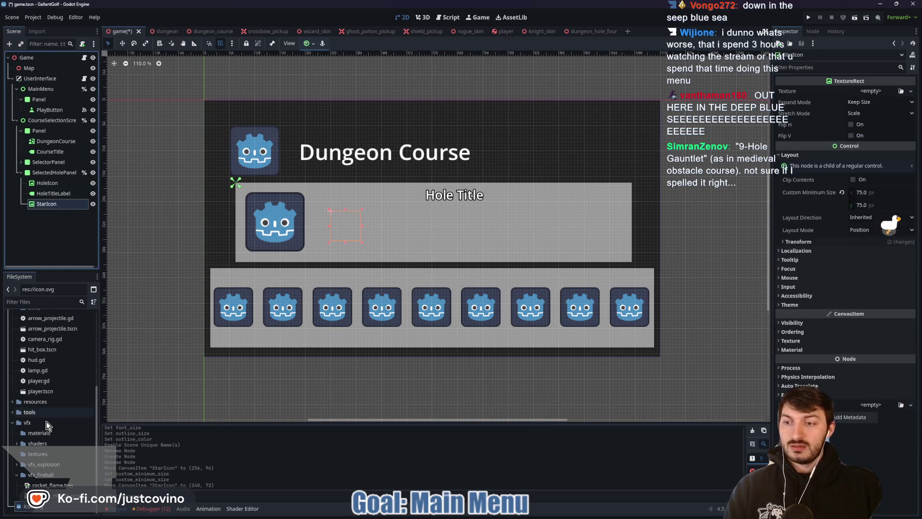
pyautogui.moveTo(29, 506)
pyautogui.mouseDown()
pyautogui.moveTo(836, 129)
pyautogui.moveTo(864, 91)
pyautogui.mouseUp()
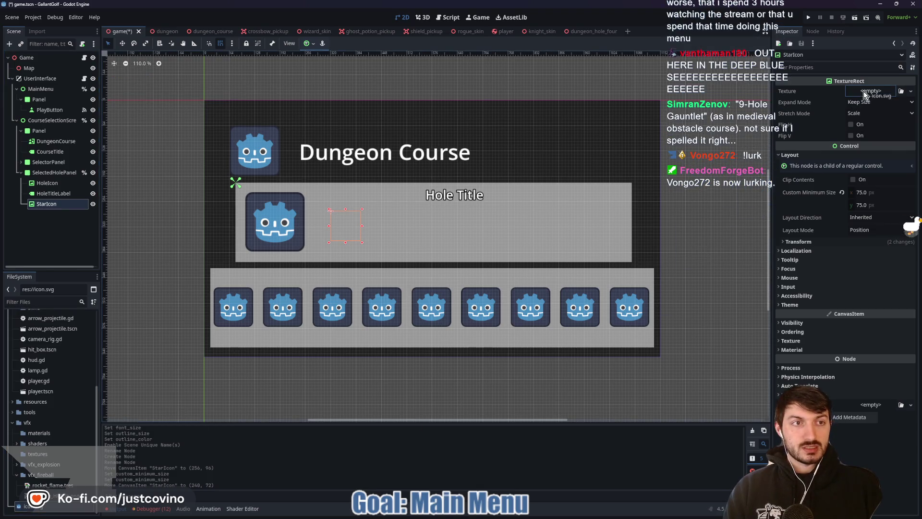
pyautogui.click(863, 114)
pyautogui.click(881, 136)
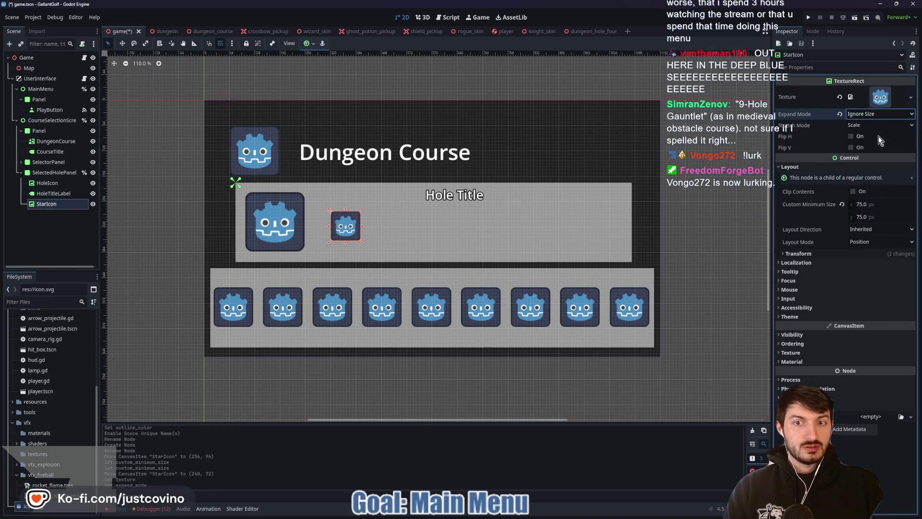